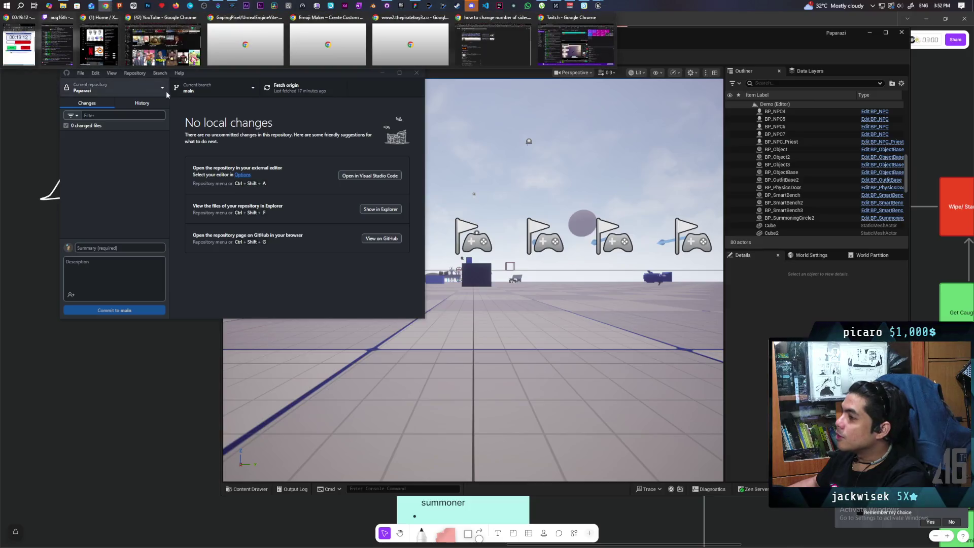
- Switch from Unreal Engine to the Chrome window showing the YouTube home feed
{"action": "left_click", "coordinate": [163, 40]}
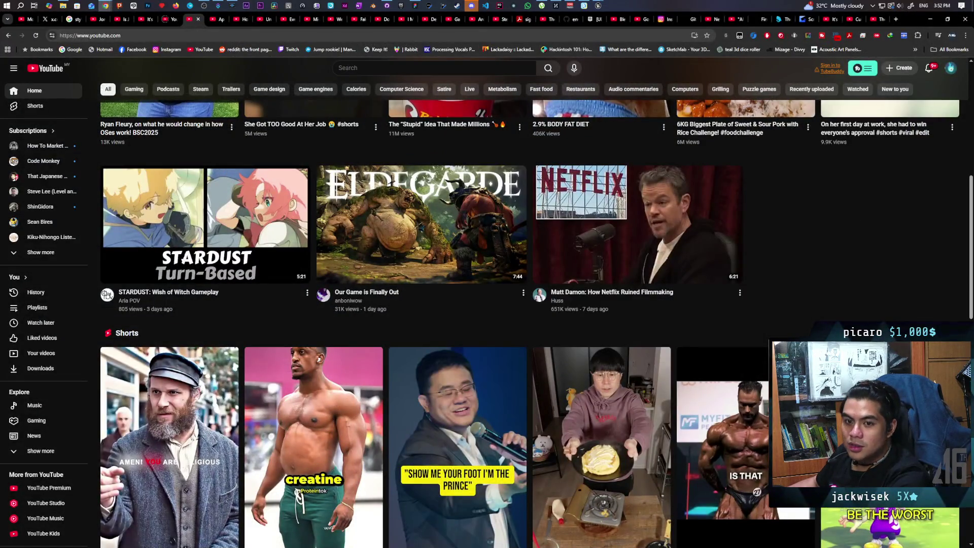
- Play the video '230 games came out the first week of 2026: An Investigation.' and pause it at 0:13
{"action": "left_click", "coordinate": [141, 378]}
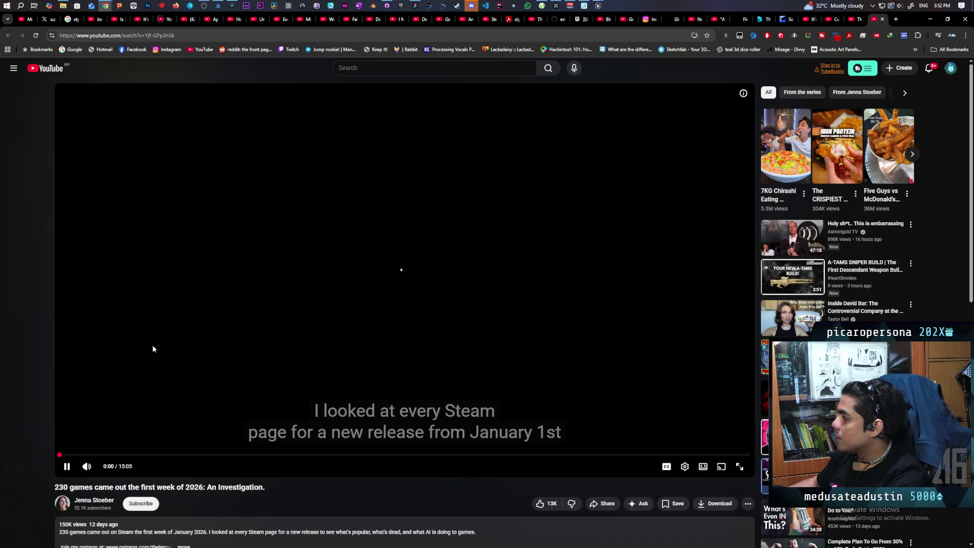
{"action": "scroll", "coordinate": [209, 351], "scroll_direction": "down", "scroll_amount": 3}
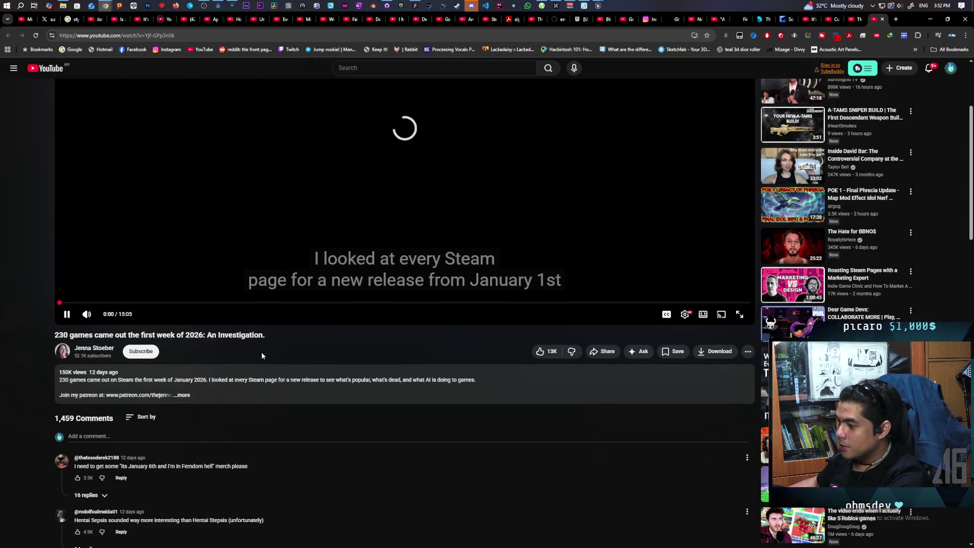
{"action": "scroll", "coordinate": [365, 310], "scroll_direction": "up", "scroll_amount": 3}
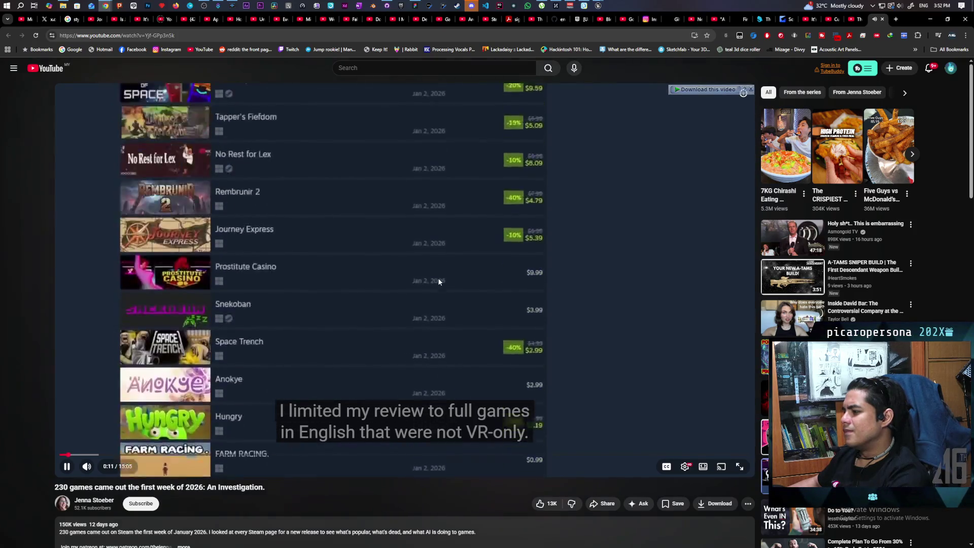
{"action": "left_click", "coordinate": [439, 281]}
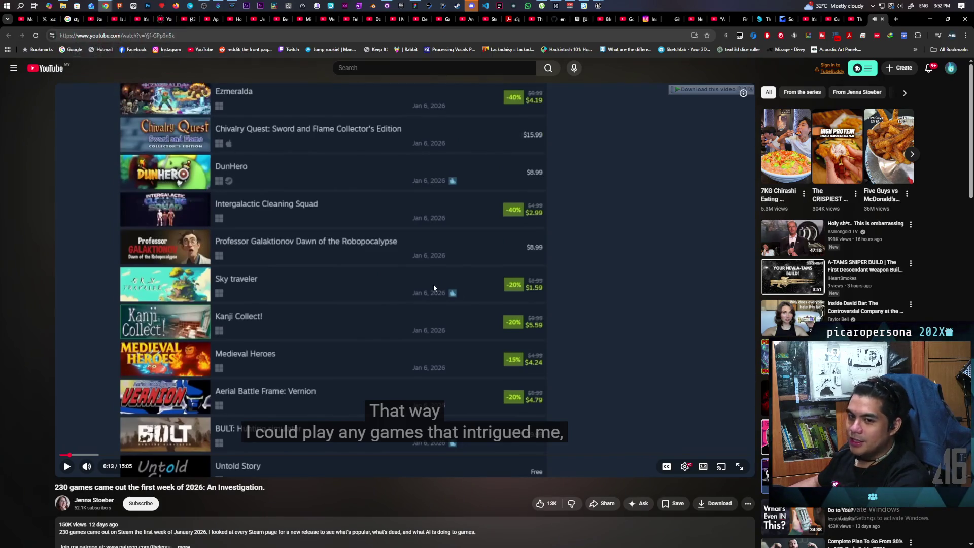
- Scroll around the paused video's page, then minimize Chrome to return to the editor
{"action": "scroll", "coordinate": [492, 313], "scroll_direction": "down", "scroll_amount": 10}
{"action": "scroll", "coordinate": [491, 309], "scroll_direction": "up", "scroll_amount": 10}
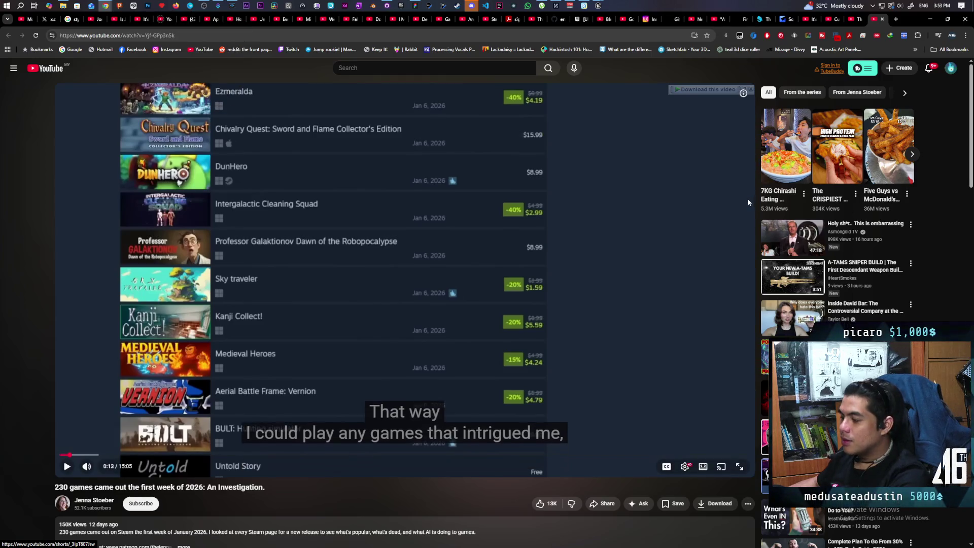
{"action": "scroll", "coordinate": [663, 217], "scroll_direction": "down", "scroll_amount": 2}
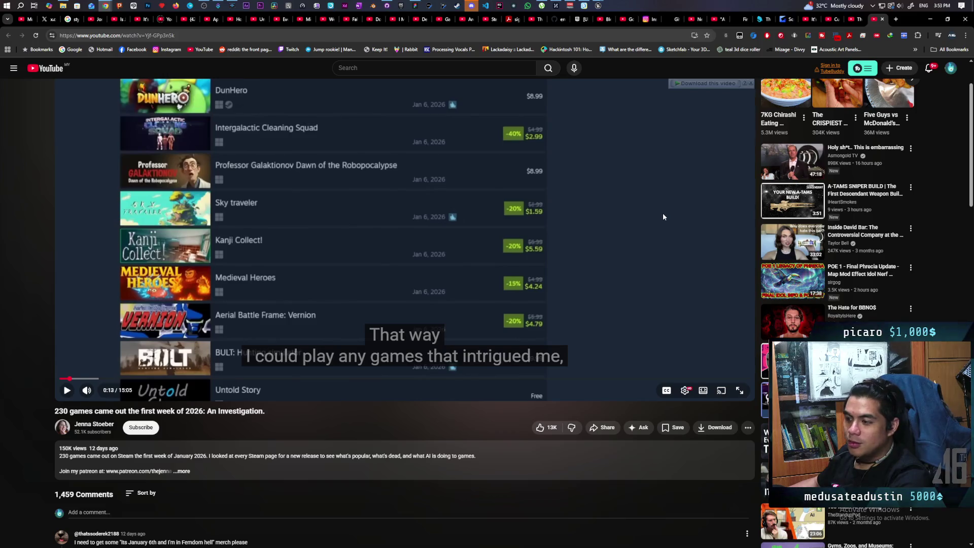
{"action": "scroll", "coordinate": [663, 217], "scroll_direction": "up", "scroll_amount": 2}
{"action": "scroll", "coordinate": [658, 261], "scroll_direction": "down", "scroll_amount": 3}
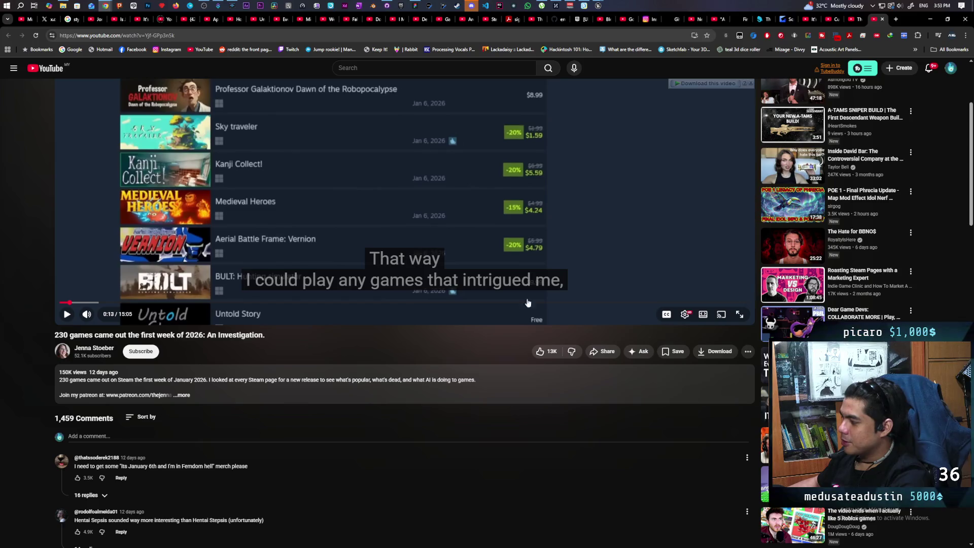
{"action": "scroll", "coordinate": [535, 310], "scroll_direction": "up", "scroll_amount": 3}
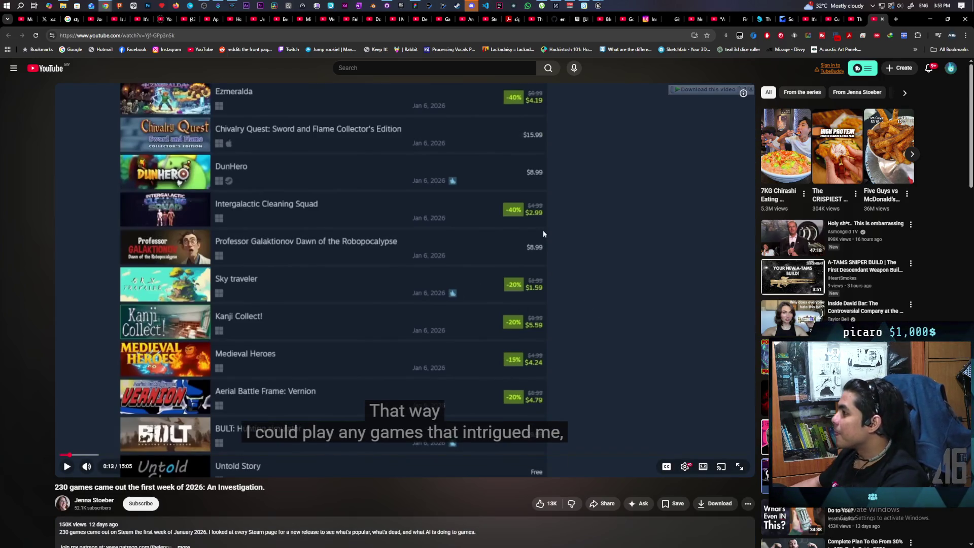
{"action": "left_click", "coordinate": [932, 23]}
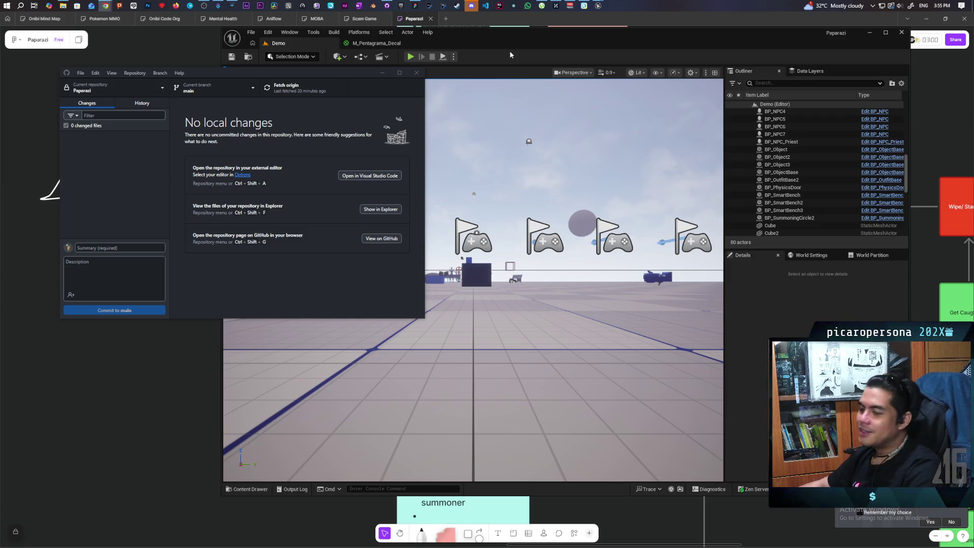
- Bring the Unreal Editor window in front of GitHub Desktop
{"action": "left_click", "coordinate": [532, 38]}
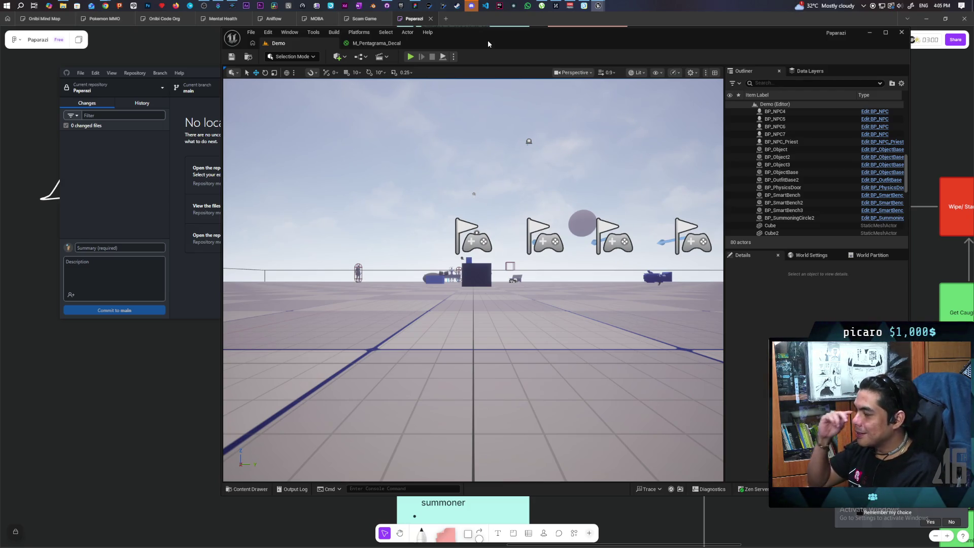
- Launch a networked PIE session of the Demo level with three client preview windows
{"action": "mouse_move", "coordinate": [488, 44]}
{"action": "left_mouse_down"}
{"action": "mouse_move", "coordinate": [519, 38]}
{"action": "mouse_move", "coordinate": [501, 34]}
{"action": "left_mouse_up"}
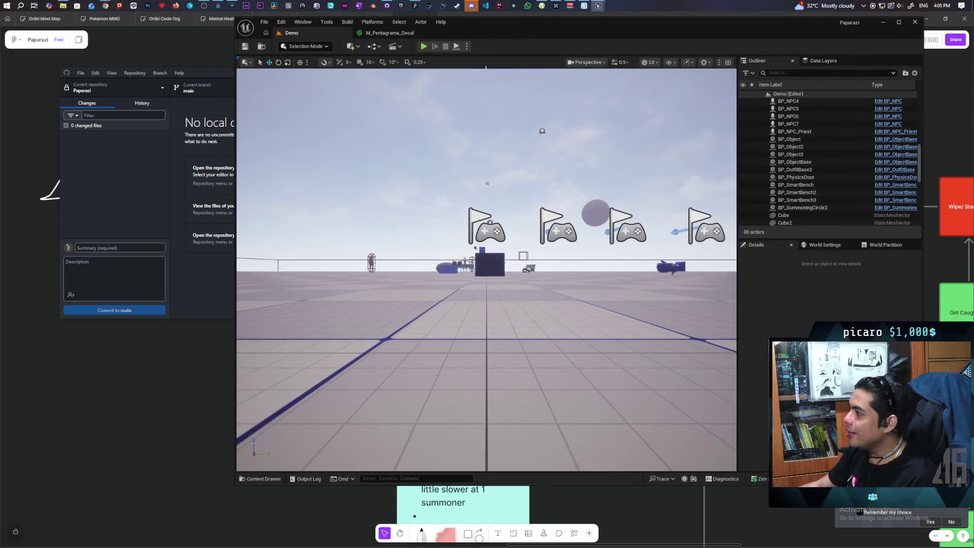
{"action": "key", "text": "alt+p"}
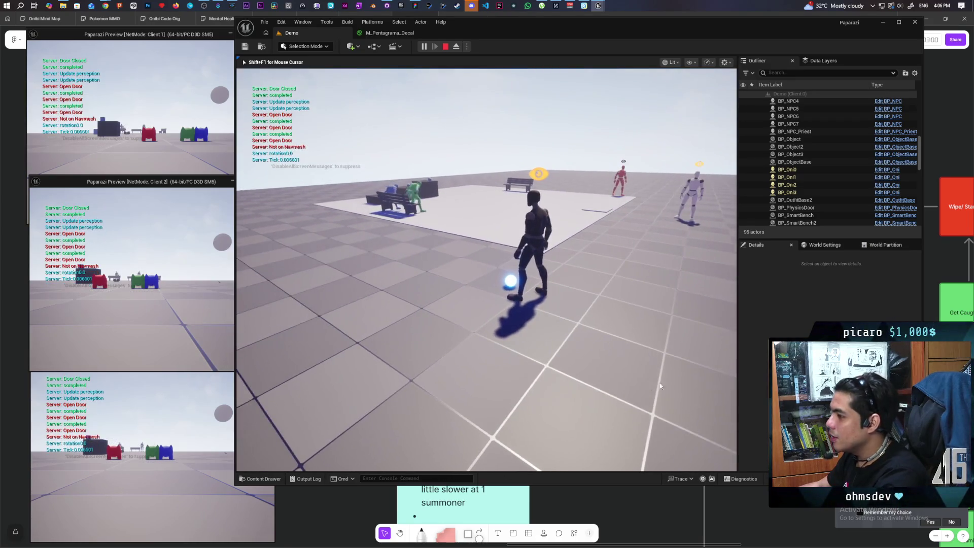
- Collect the Spirit orb as the Client 1 player
{"action": "left_click", "coordinate": [264, 205]}
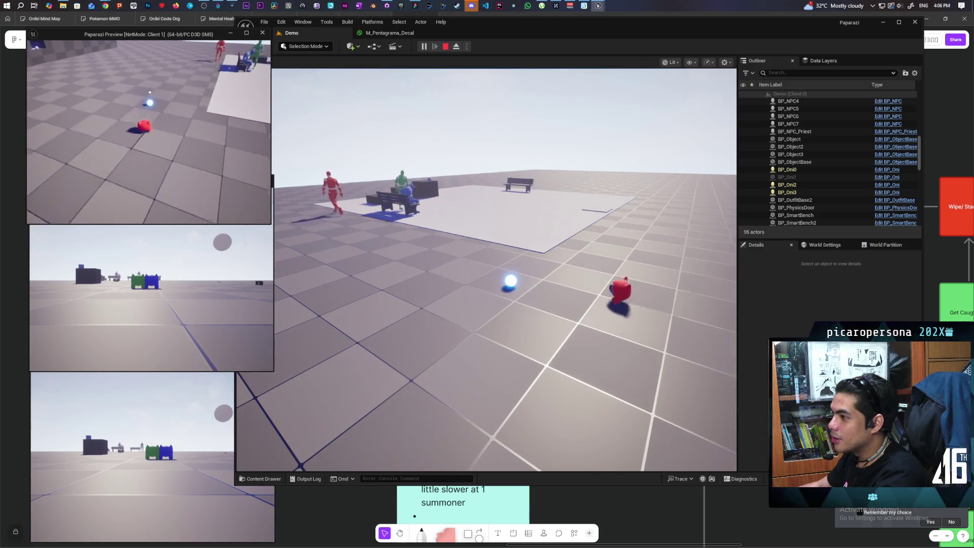
{"action": "key", "text": "f"}
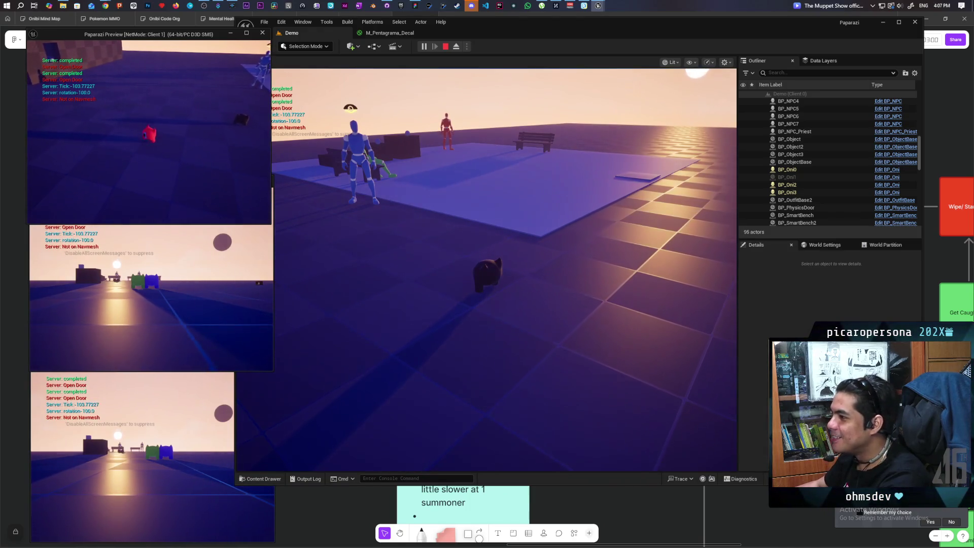
- Walk the server player past the bench to the Spirit orb and collect it, summoning the pentagram
{"action": "key", "text": "alt+Tab"}
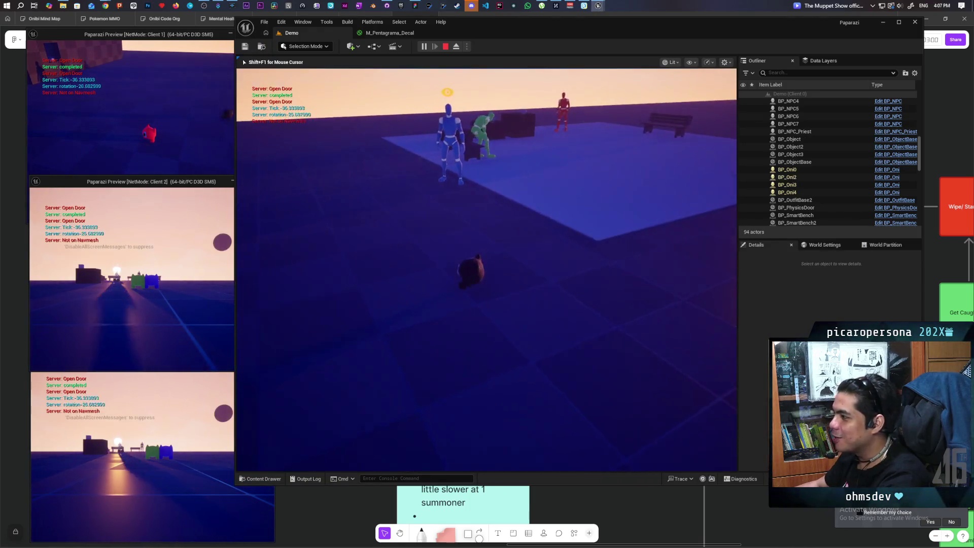
{"action": "key", "text": "w"}
{"action": "key", "text": "s"}
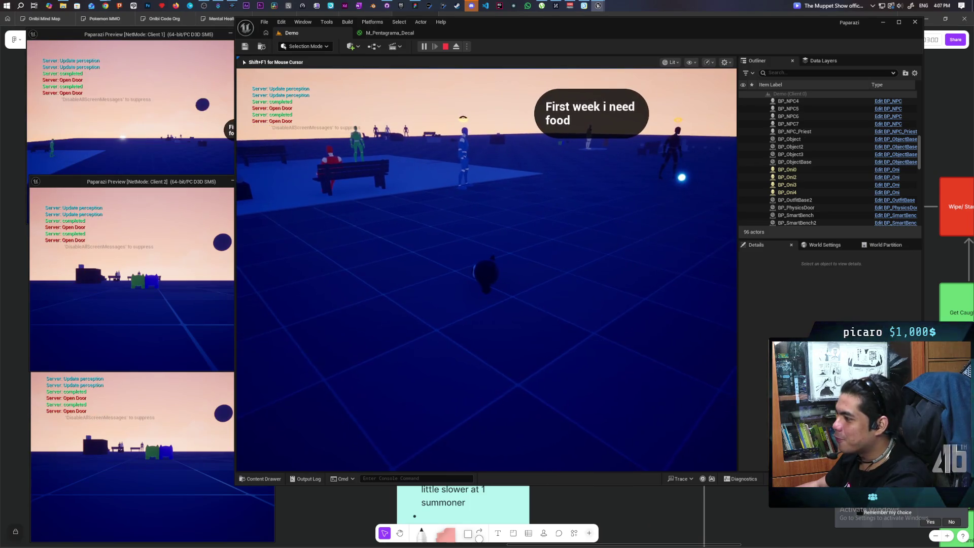
{"action": "key", "text": "w"}
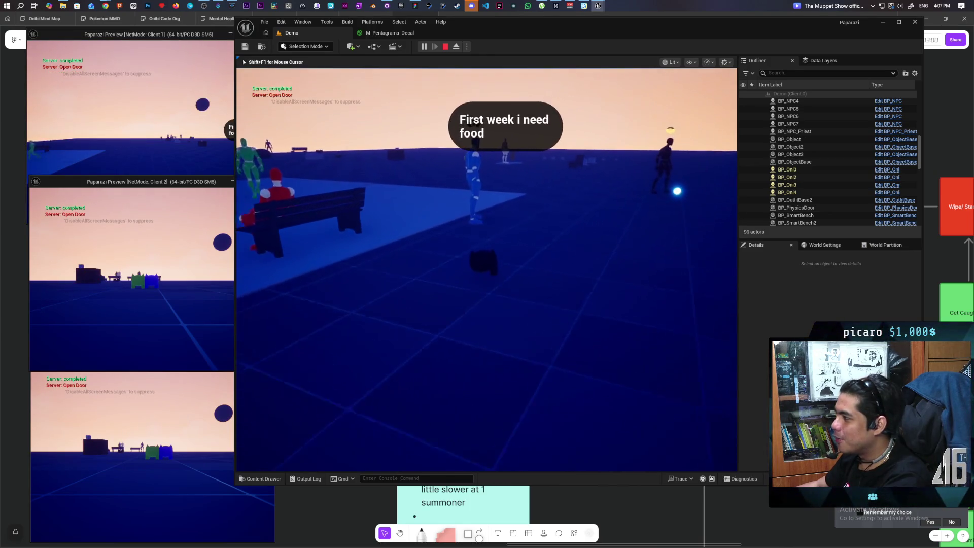
{"action": "key", "text": "w"}
{"action": "key", "text": "w"}
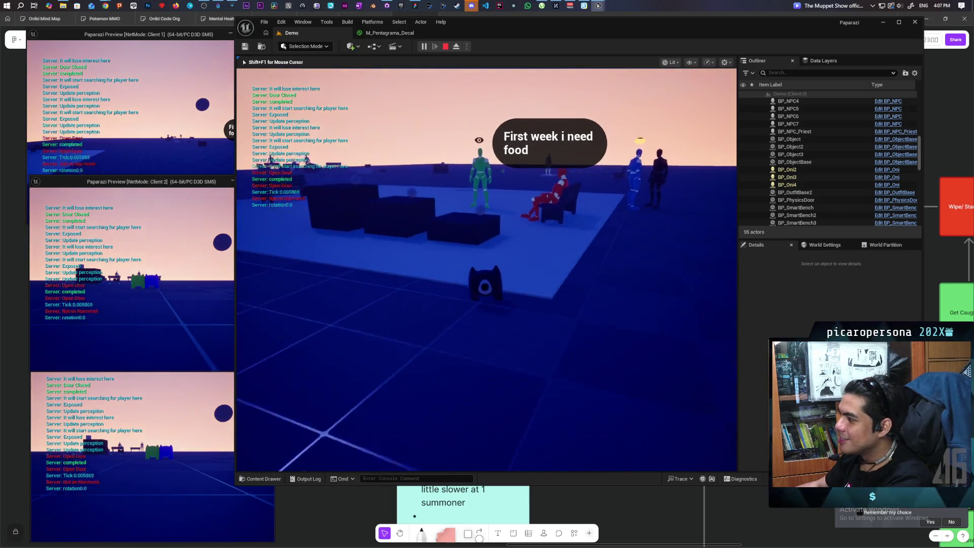
{"action": "key", "text": "d"}
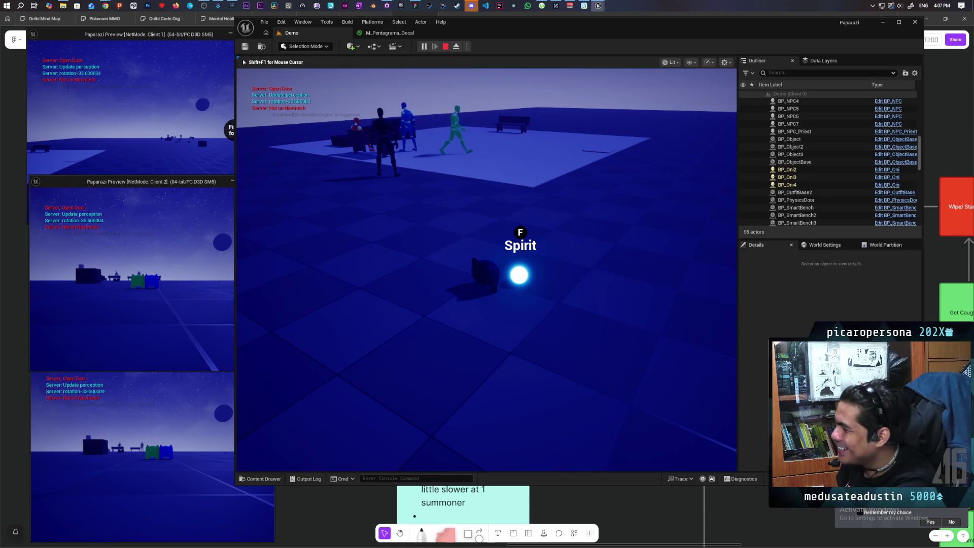
{"action": "key", "text": "f"}
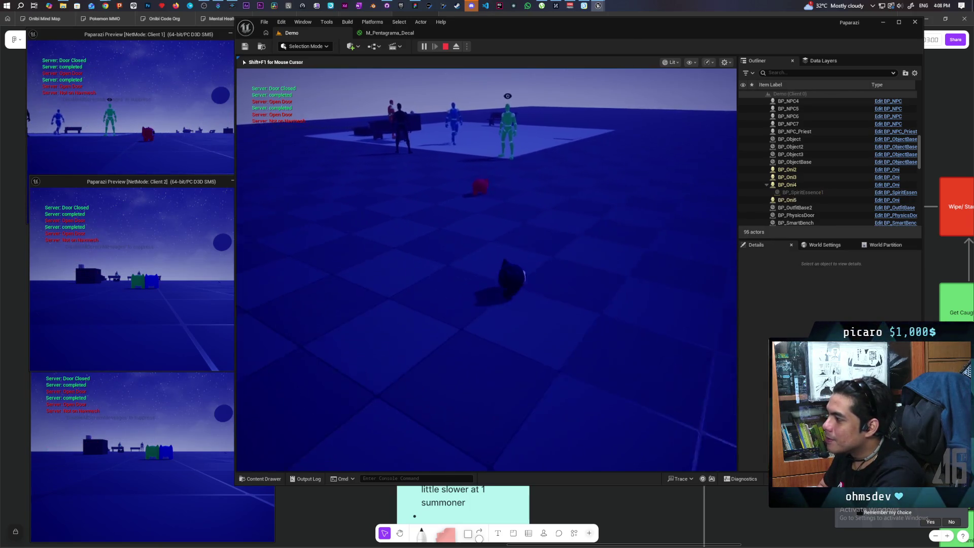
- Check the Client 1 window, then run the server player past the benches and NPCs
{"action": "key", "text": "shift+F1"}
{"action": "left_click", "coordinate": [203, 152]}
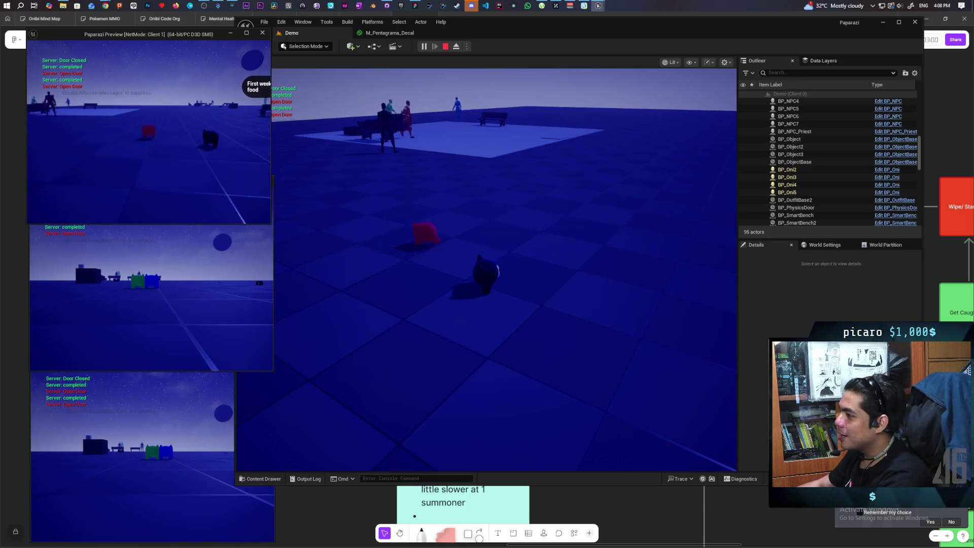
{"action": "left_click", "coordinate": [348, 83]}
{"action": "key", "text": "w"}
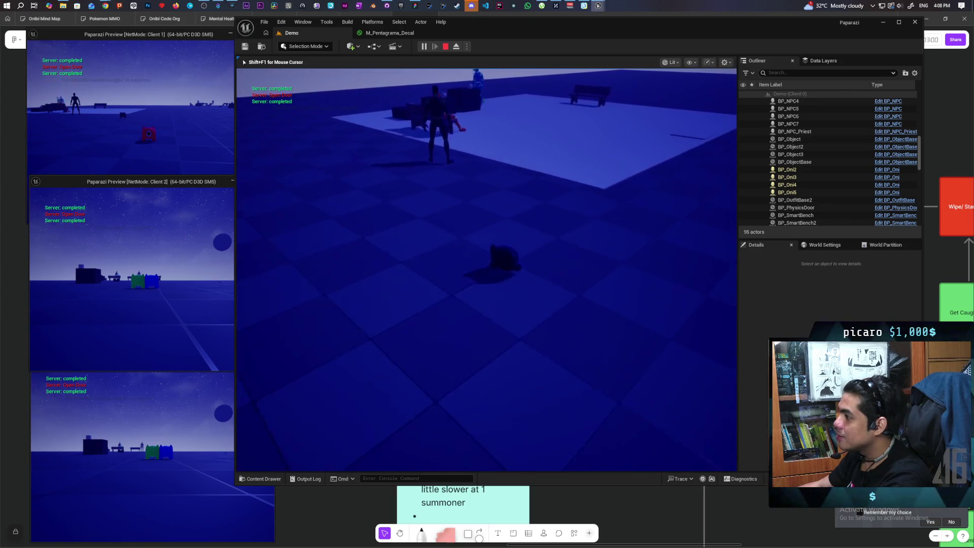
{"action": "key", "text": "w"}
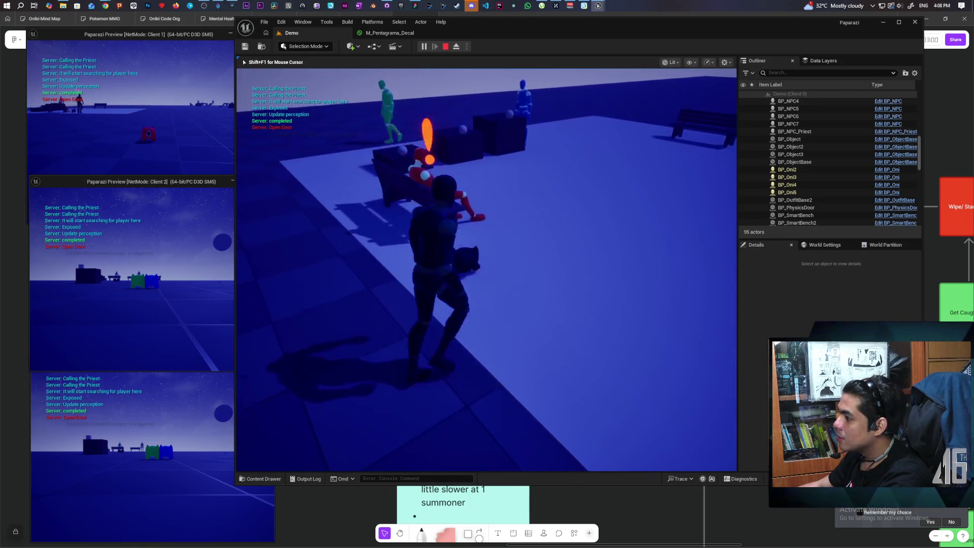
{"action": "key", "text": "w"}
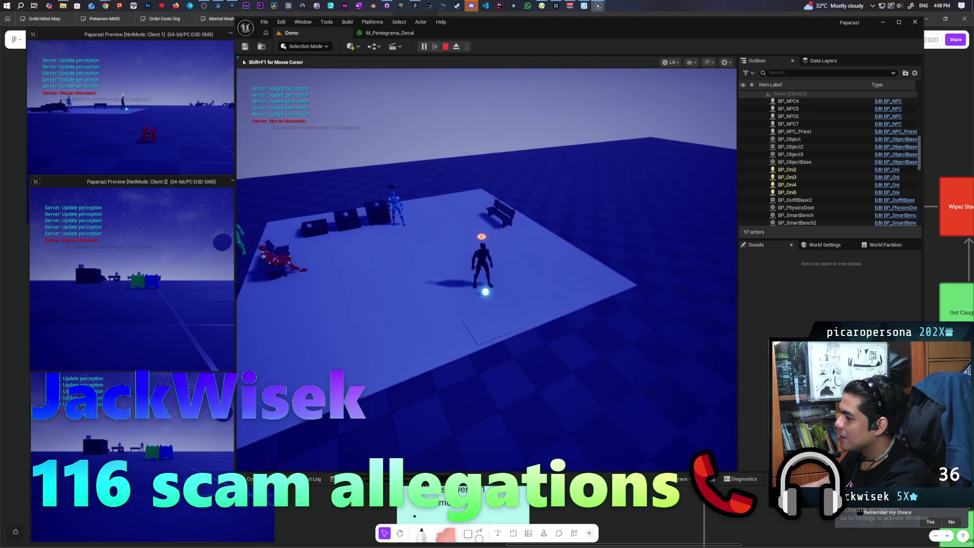
{"action": "key", "text": "w"}
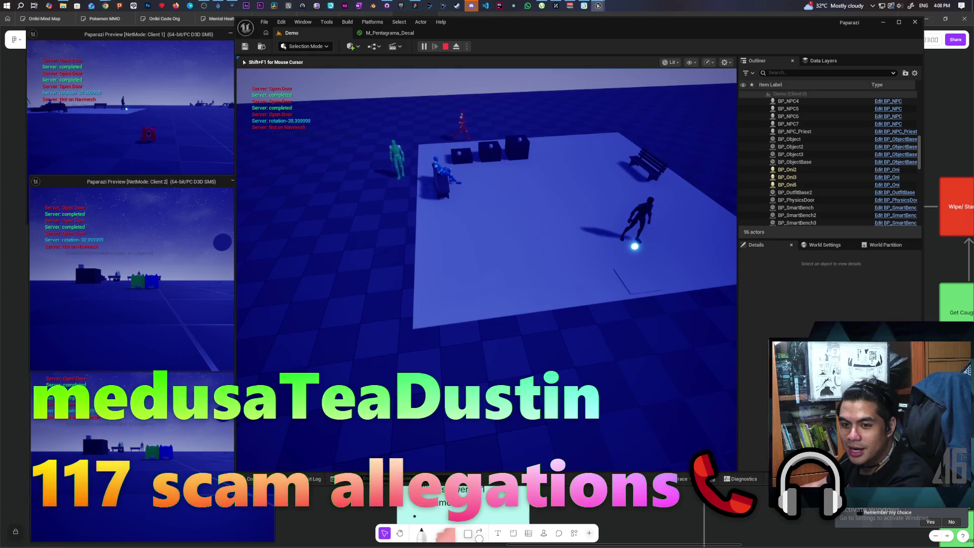
- Switch between the open windows and briefly take control of the main game view
{"action": "key", "text": "alt+Tab"}
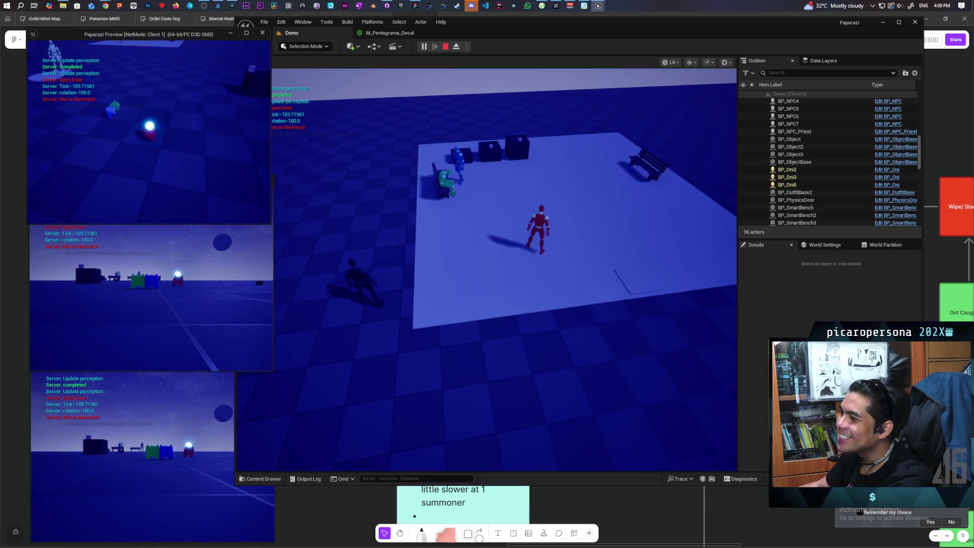
{"action": "left_click", "coordinate": [486, 269]}
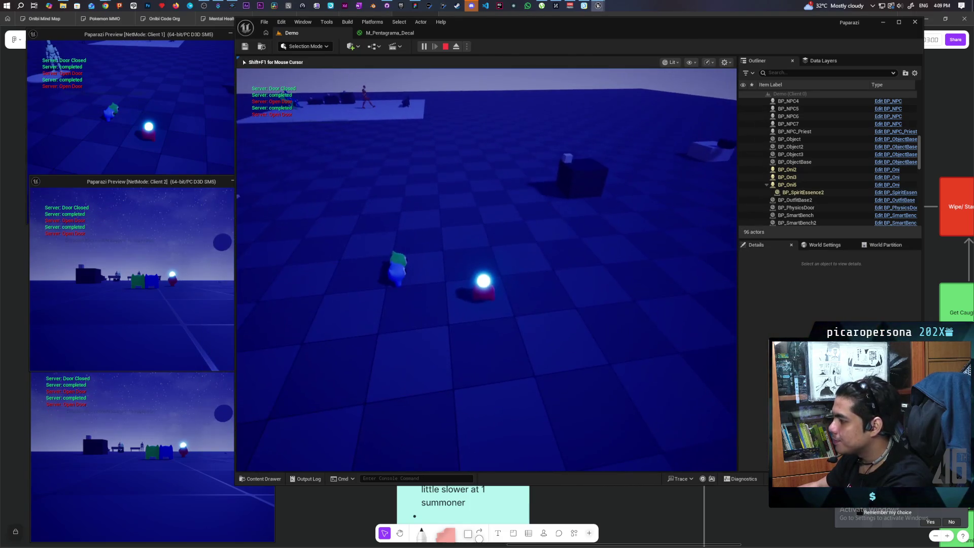
{"action": "key", "text": "alt+Tab"}
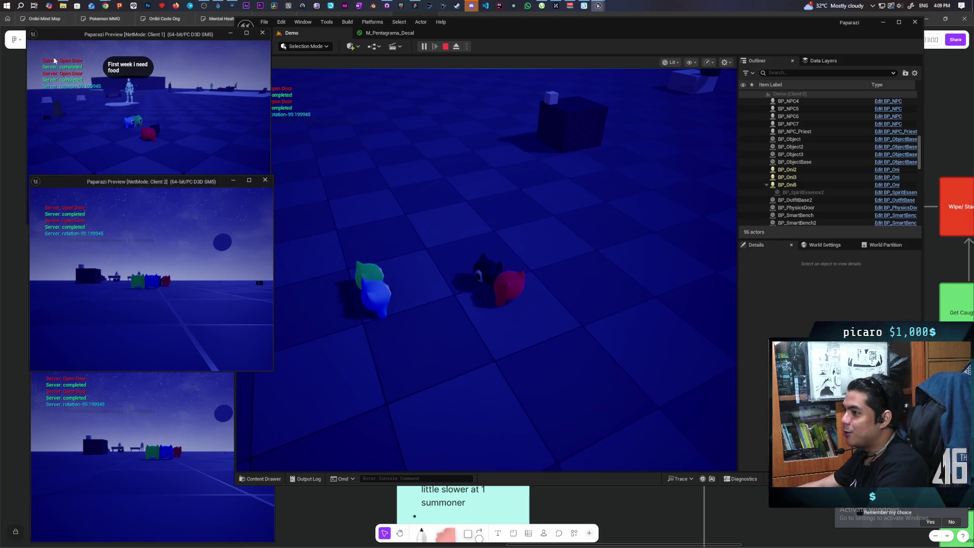
- Walk near the NPC to inspect the pentagram decal around characters, then stop the session
{"action": "left_click", "coordinate": [439, 181]}
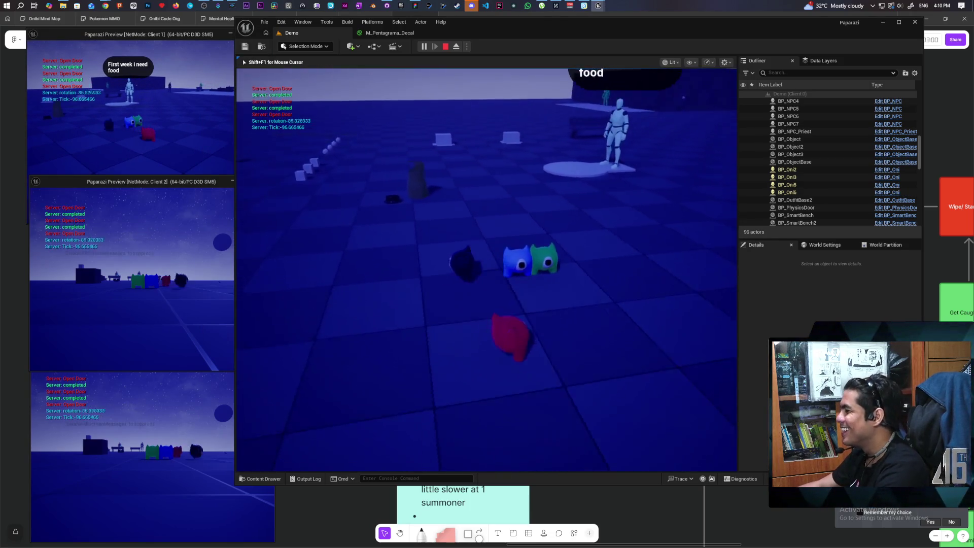
{"action": "key", "text": "w"}
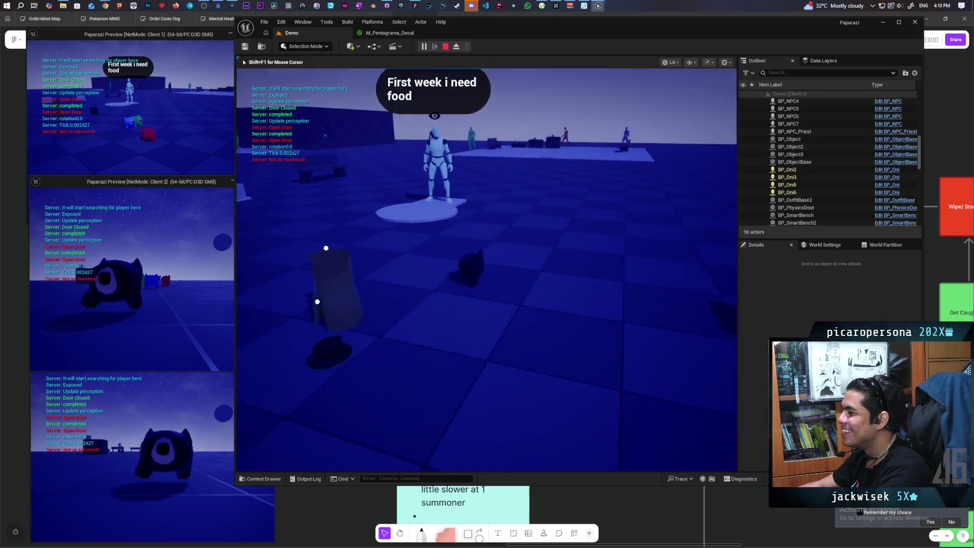
{"action": "key", "text": "w"}
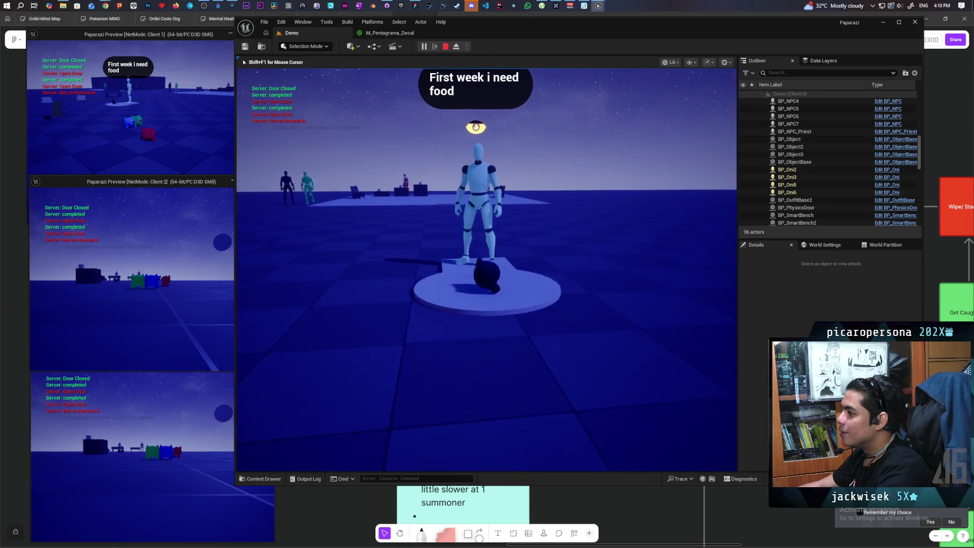
{"action": "key", "text": "s"}
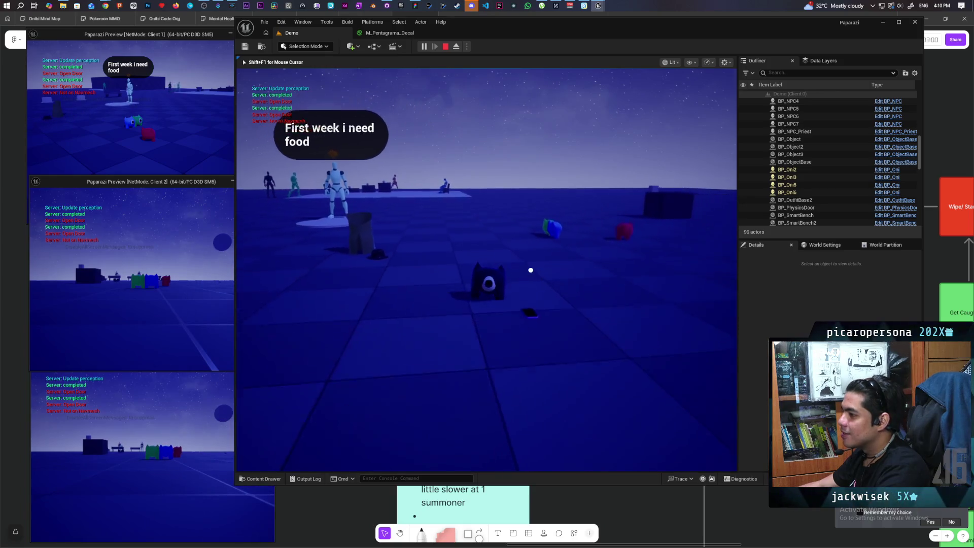
{"action": "key", "text": "s"}
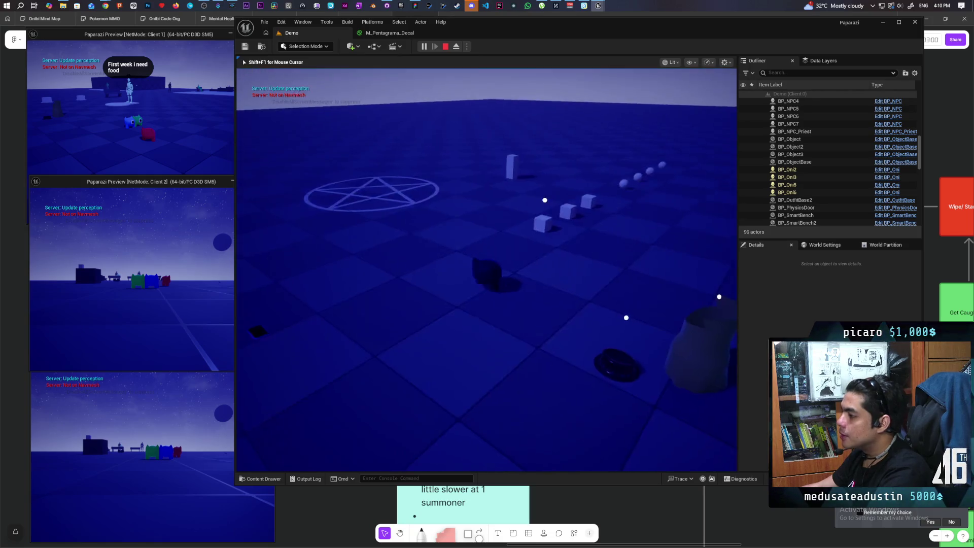
{"action": "key", "text": "w"}
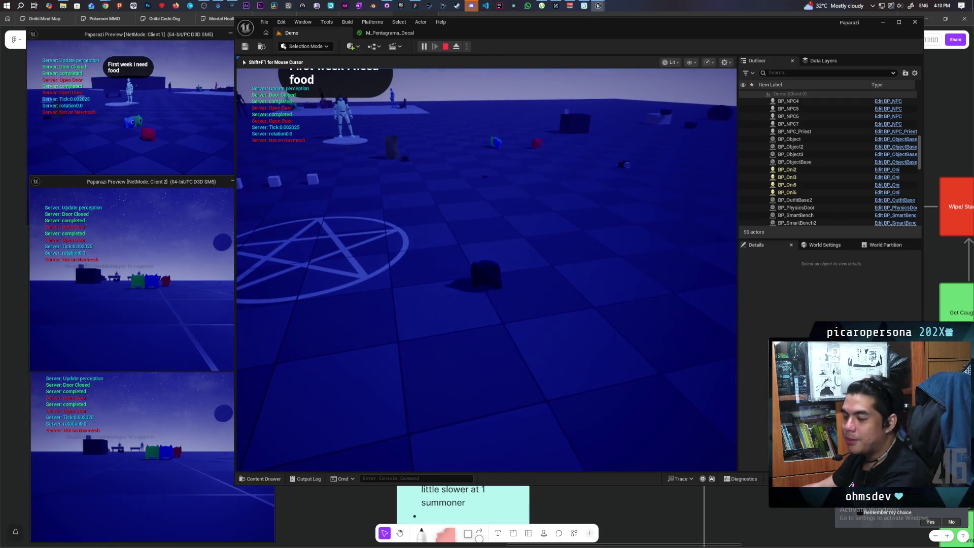
{"action": "key", "text": "Escape"}
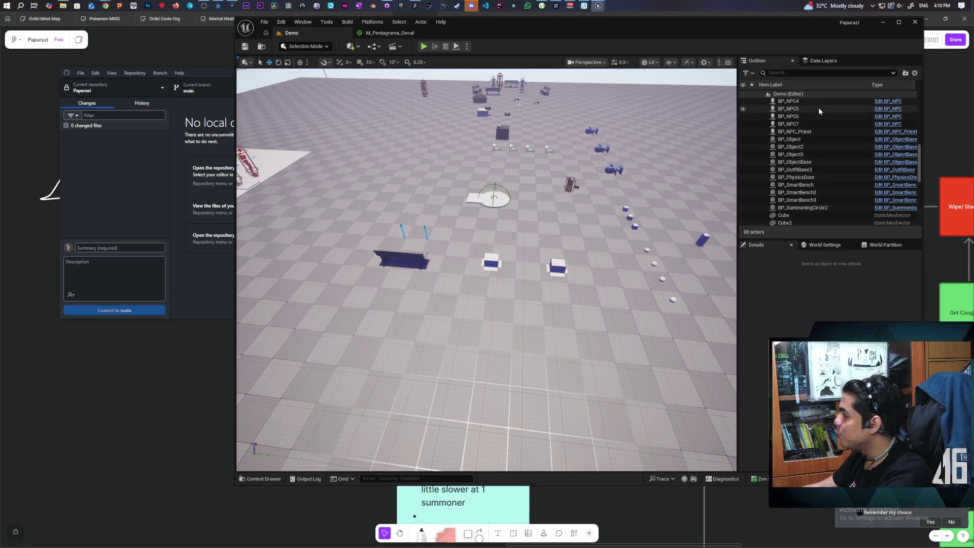
- Focus BP_SummoningCircle2 from the Outliner and scroll through its Details properties
{"action": "double_click", "coordinate": [803, 208]}
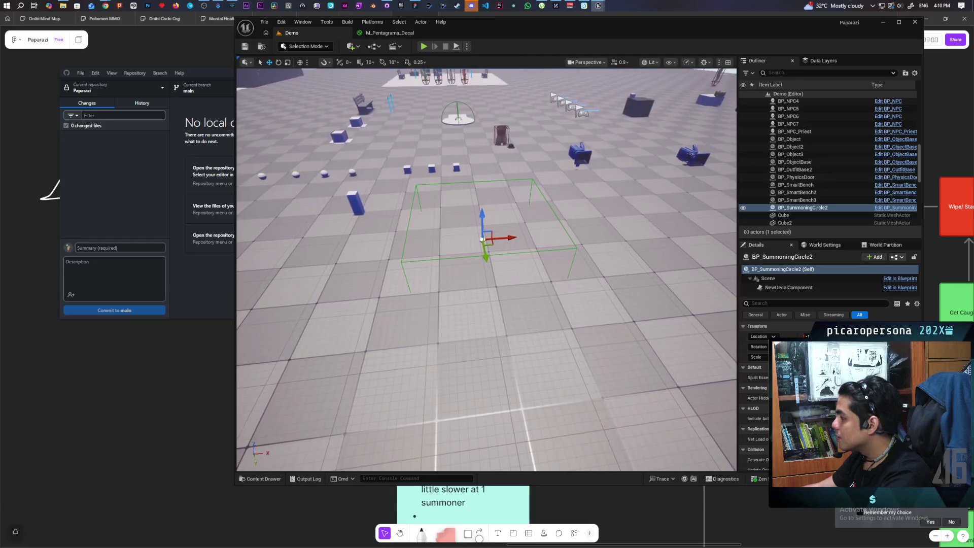
{"action": "scroll", "coordinate": [756, 395], "scroll_direction": "down", "scroll_amount": 3}
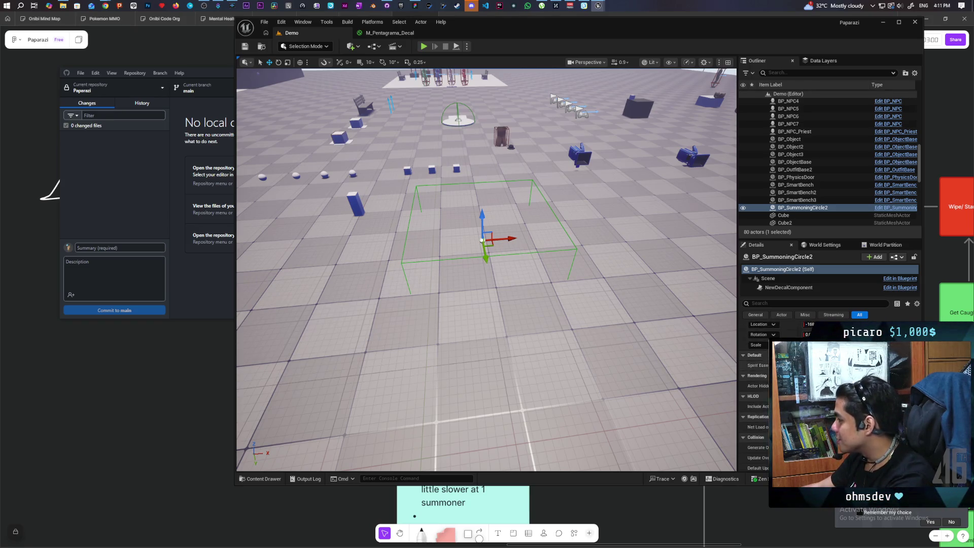
{"action": "scroll", "coordinate": [777, 396], "scroll_direction": "down", "scroll_amount": 10}
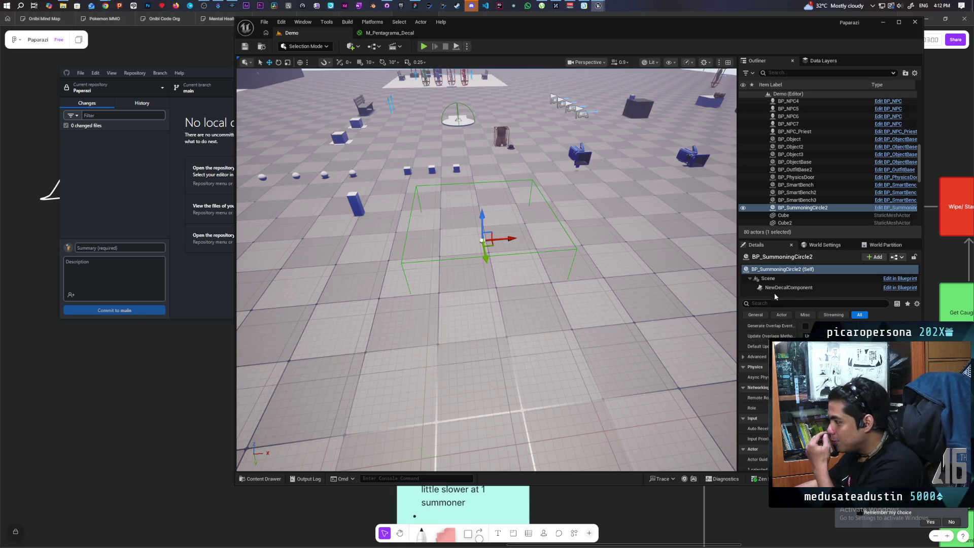
- Select NewDecalComponent and review its fade duration, decal size and Decal Color settings
{"action": "left_click", "coordinate": [789, 288]}
{"action": "scroll", "coordinate": [758, 406], "scroll_direction": "up", "scroll_amount": 3}
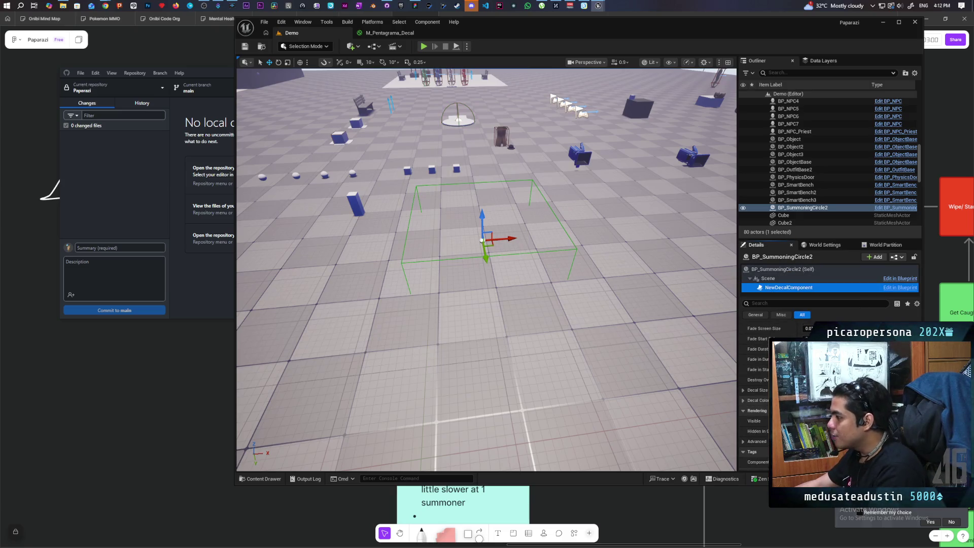
{"action": "scroll", "coordinate": [758, 407], "scroll_direction": "up", "scroll_amount": 3}
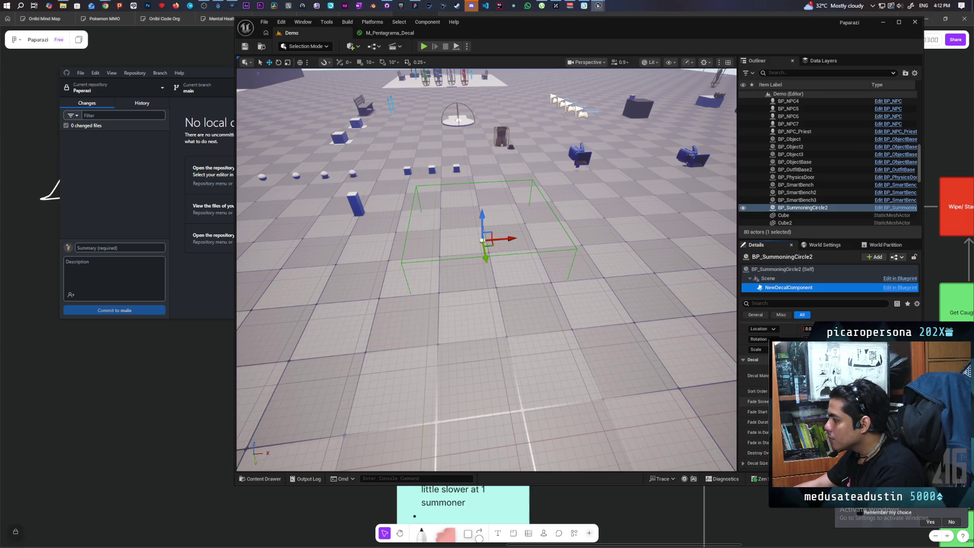
{"action": "scroll", "coordinate": [758, 407], "scroll_direction": "down", "scroll_amount": 4}
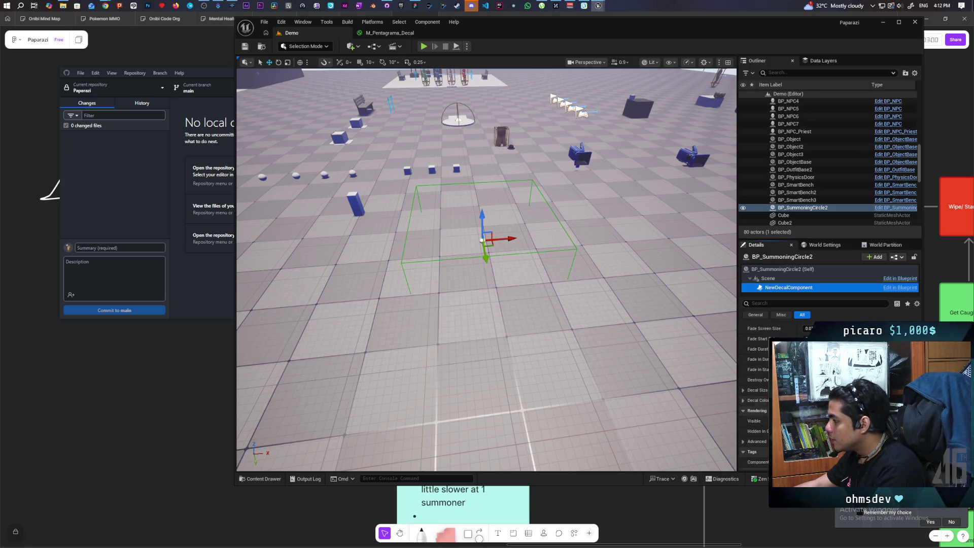
{"action": "left_click", "coordinate": [745, 377]}
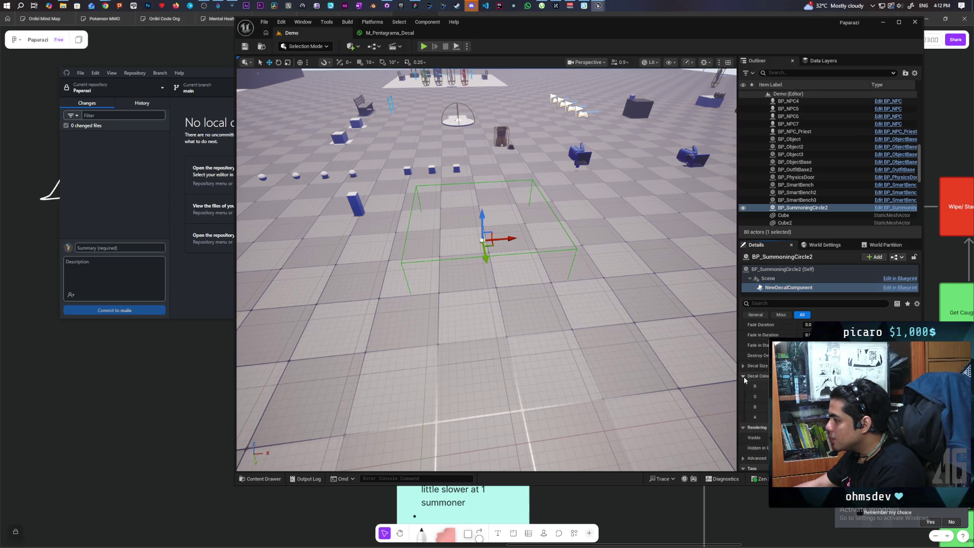
{"action": "left_click", "coordinate": [744, 377]}
{"action": "scroll", "coordinate": [764, 421], "scroll_direction": "down", "scroll_amount": 1}
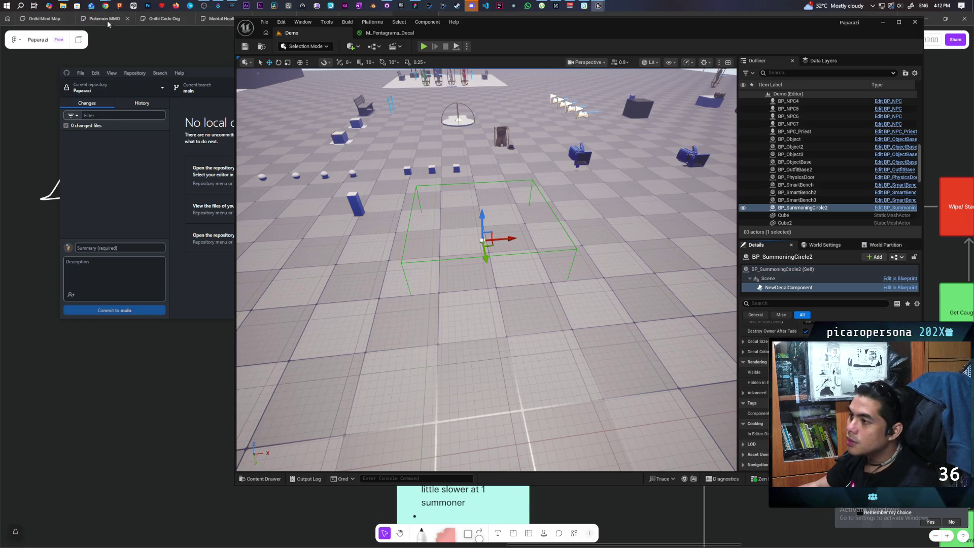
- Search Google in Chrome for 'how to get decals to only show on specifc actors ue5'
{"action": "mouse_move", "coordinate": [105, 8]}
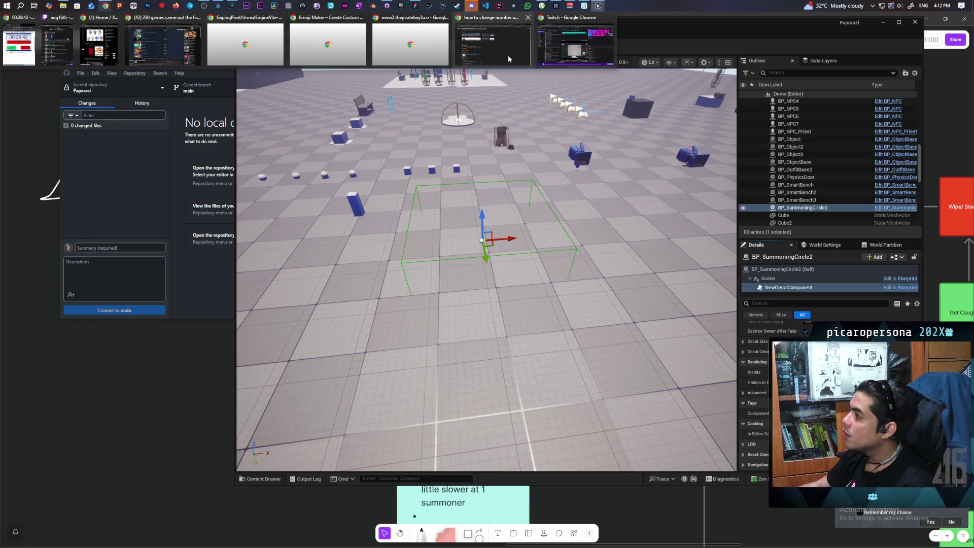
{"action": "left_click", "coordinate": [494, 44]}
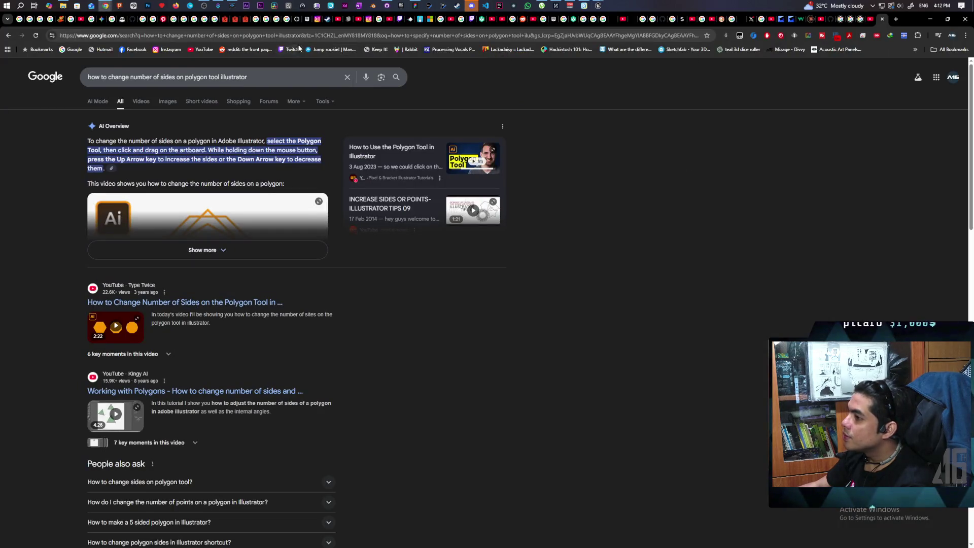
{"action": "left_click", "coordinate": [324, 45]}
{"action": "type", "text": "how to "}
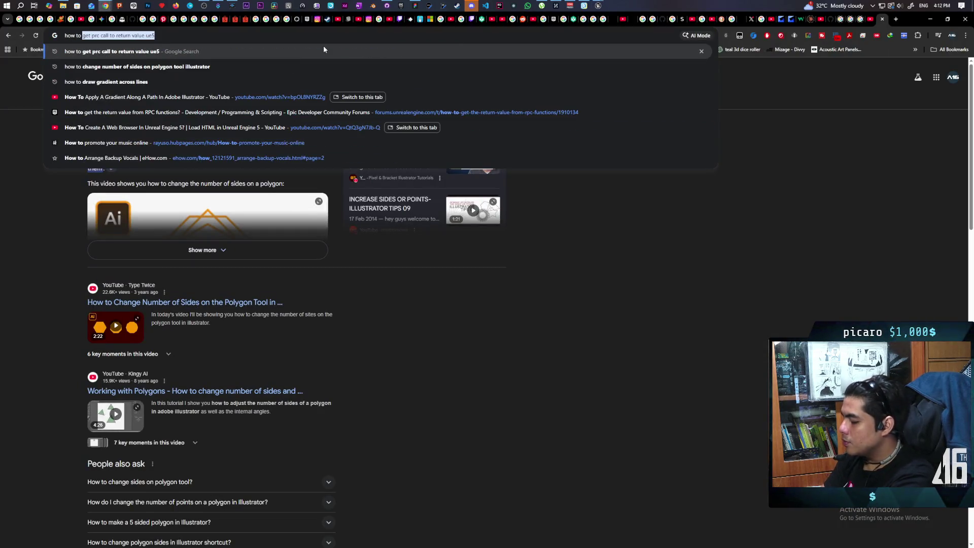
{"action": "type", "text": "get decals to only "}
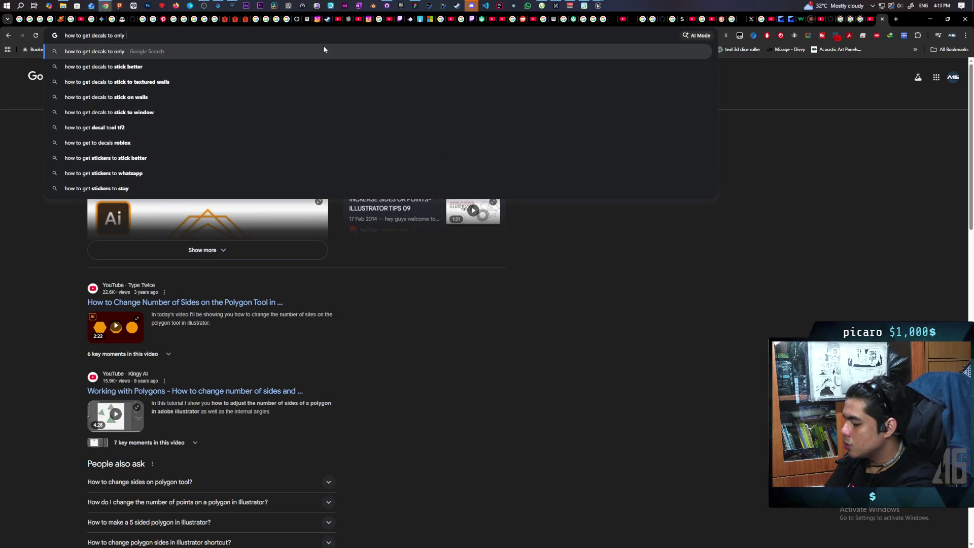
{"action": "type", "text": "show on specifc "}
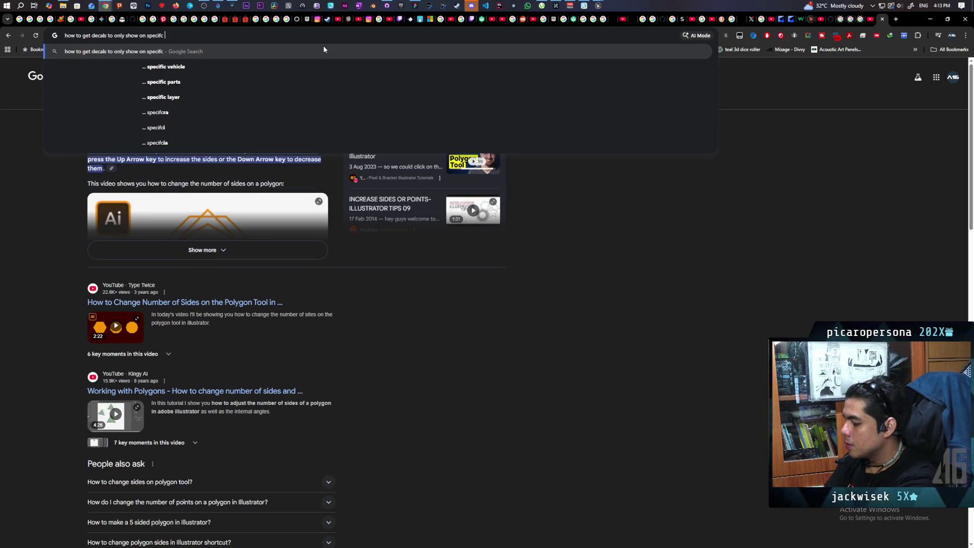
{"action": "type", "text": "actors ue5"}
{"action": "key", "text": "Return"}
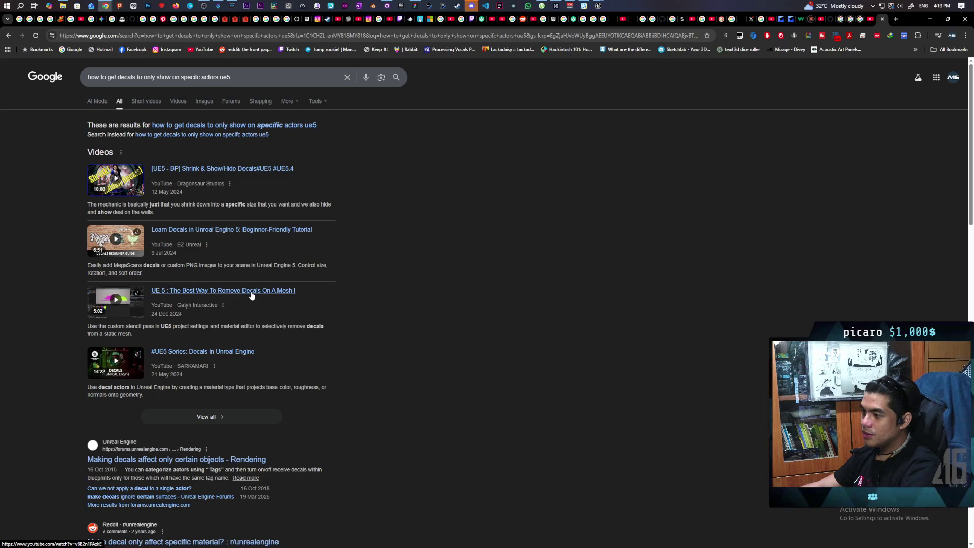
- Open the 'UE 5 : The Best Way To Remove Decals On A Mesh !' video, skip ahead and pause
{"action": "left_click", "coordinate": [277, 293]}
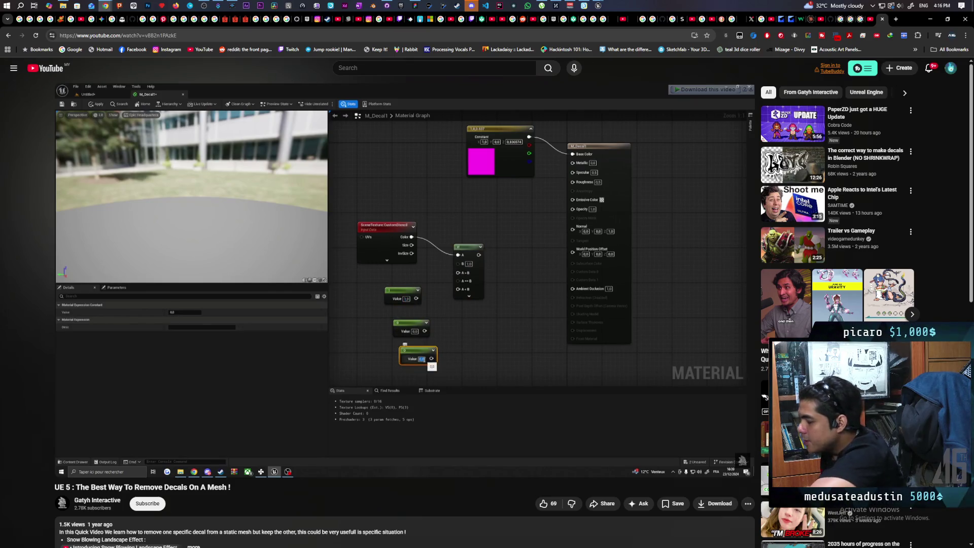
{"action": "key", "text": "Right"}
{"action": "key", "text": "Right"}
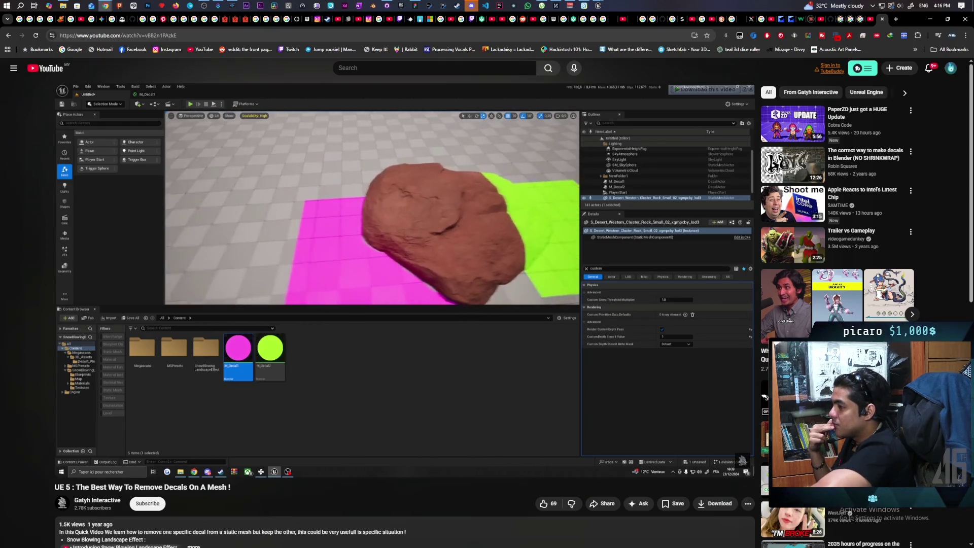
{"action": "left_click", "coordinate": [427, 342]}
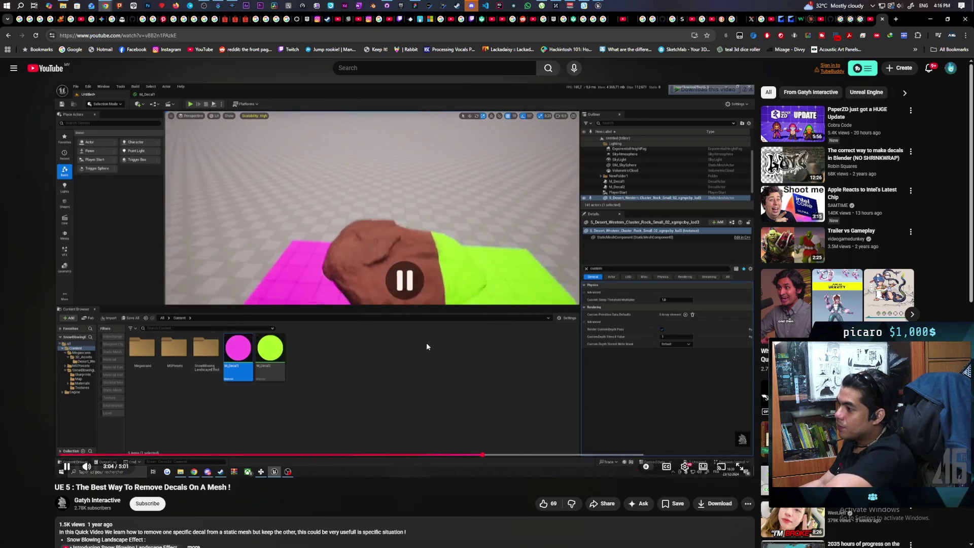
- Rewind the tutorial 5 s, then open M_Pentagrama_Decal_Inst from the Aug folder in Unreal
{"action": "key", "text": "Left"}
{"action": "key", "text": "Left"}
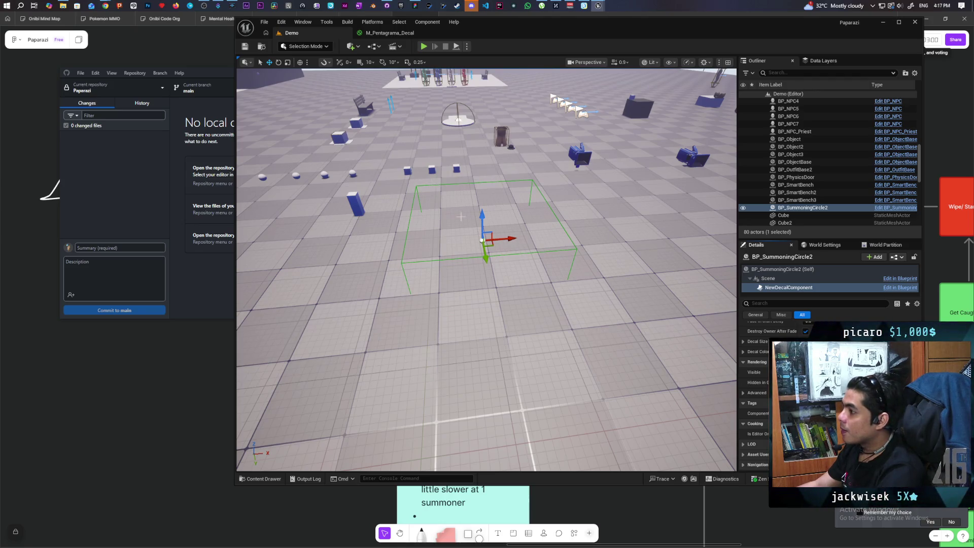
{"action": "scroll", "coordinate": [745, 336], "scroll_direction": "up", "scroll_amount": 10}
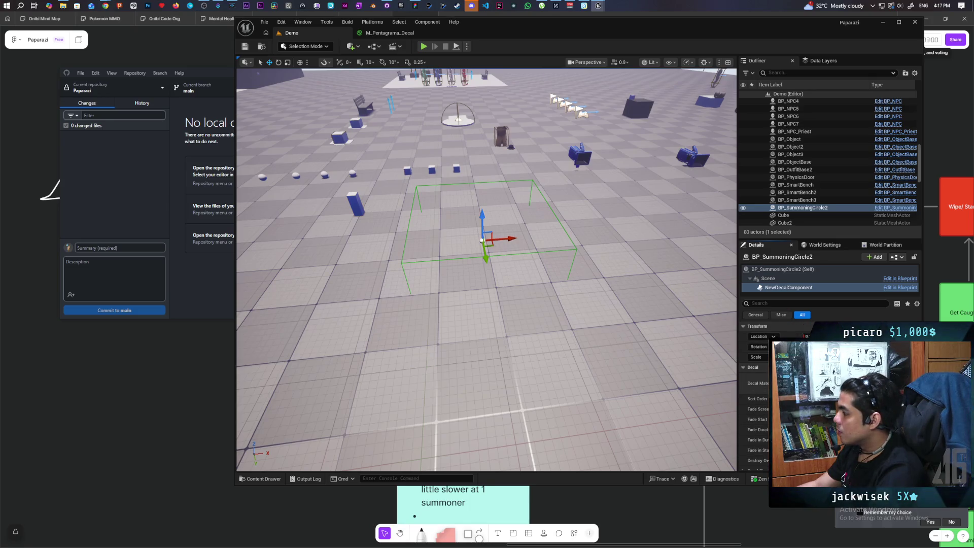
{"action": "key", "text": "ctrl+space"}
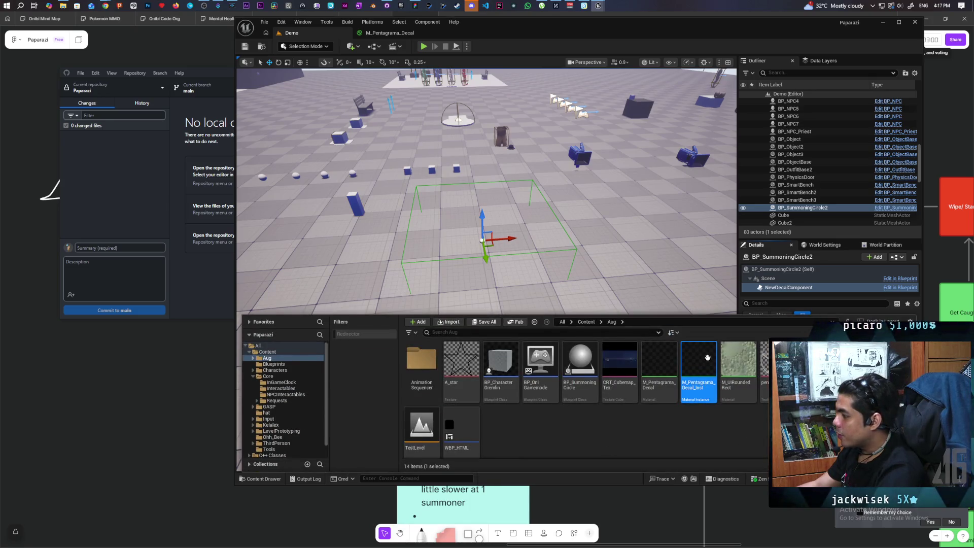
{"action": "double_click", "coordinate": [699, 370]}
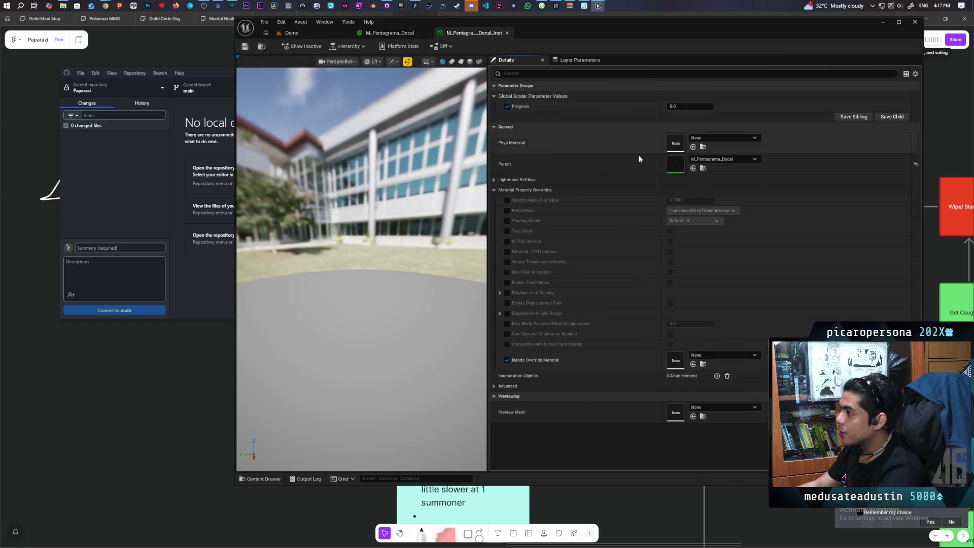
- Open the parent M_Pentagrama_Decal material and move the Constant3Vector, Add, Power and If nodes upward
{"action": "double_click", "coordinate": [680, 164]}
{"action": "double_click", "coordinate": [744, 24]}
{"action": "scroll", "coordinate": [574, 260], "scroll_direction": "down", "scroll_amount": 4}
{"action": "scroll", "coordinate": [574, 259], "scroll_direction": "up", "scroll_amount": 6}
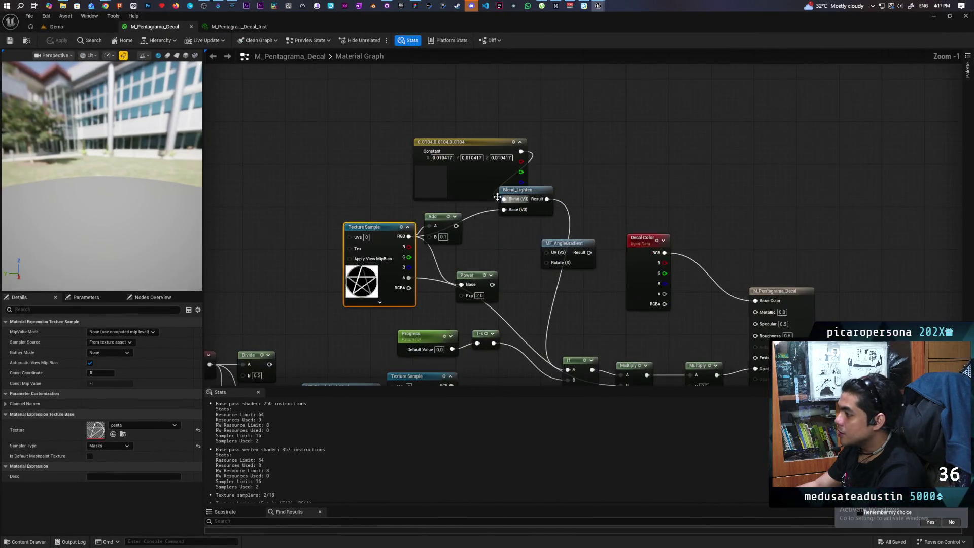
{"action": "mouse_move", "coordinate": [482, 180]}
{"action": "left_mouse_down"}
{"action": "mouse_move", "coordinate": [412, 153]}
{"action": "mouse_move", "coordinate": [401, 129]}
{"action": "left_mouse_up"}
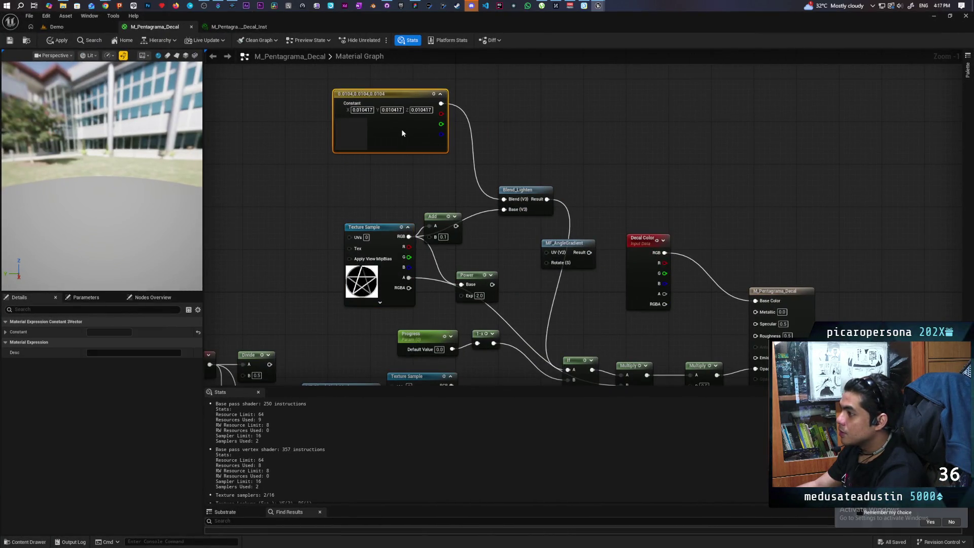
{"action": "left_click_drag", "start_coordinate": [438, 171], "coordinate": [434, 123]}
{"action": "left_click_drag", "start_coordinate": [478, 212], "coordinate": [452, 131]}
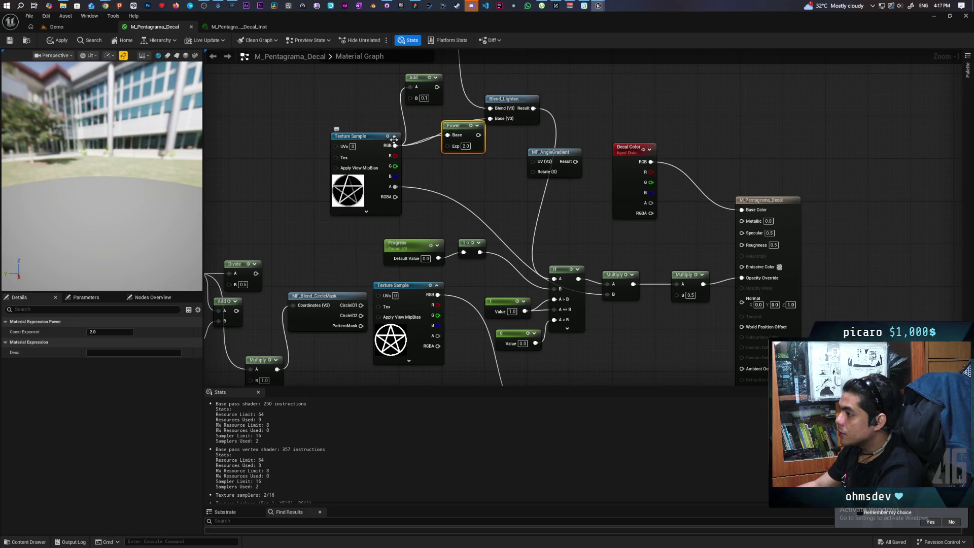
{"action": "left_click_drag", "start_coordinate": [566, 269], "coordinate": [567, 241]}
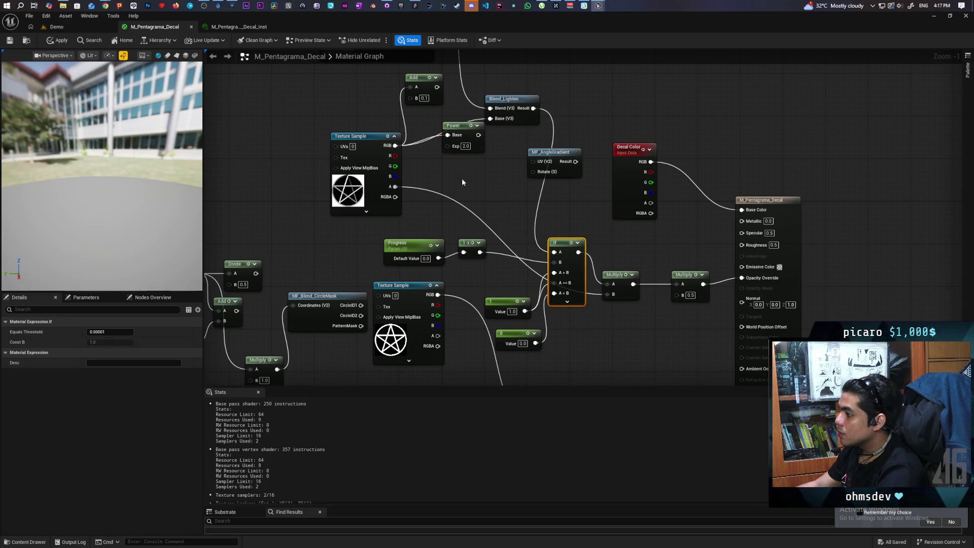
- Wire Texture Sample RGB into the If node; delete Blend_Lighten, Power, MF_AngleGradient, Constant and Add
{"action": "left_click_drag", "start_coordinate": [395, 146], "coordinate": [554, 262]}
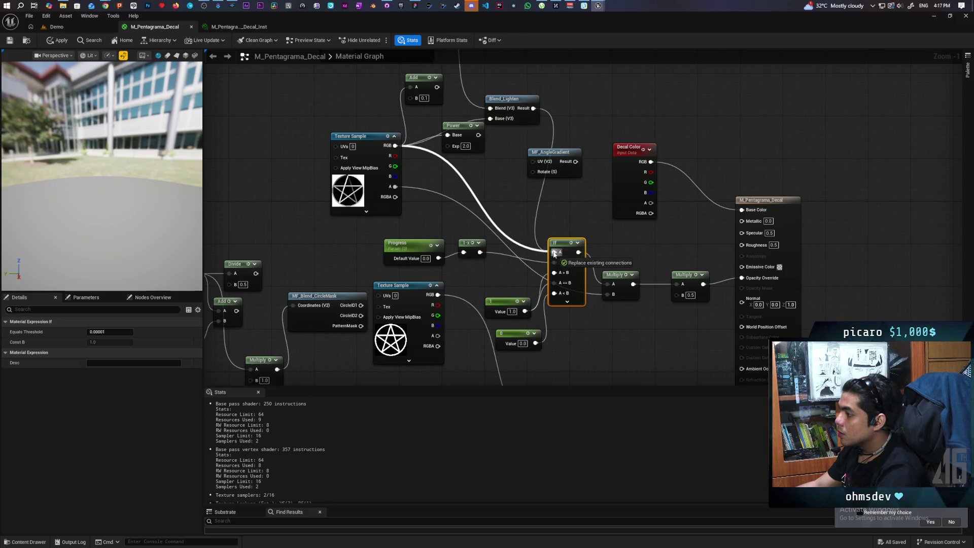
{"action": "mouse_move", "coordinate": [563, 178]}
{"action": "left_mouse_down"}
{"action": "mouse_move", "coordinate": [471, 291]}
{"action": "mouse_move", "coordinate": [483, 278]}
{"action": "left_mouse_up"}
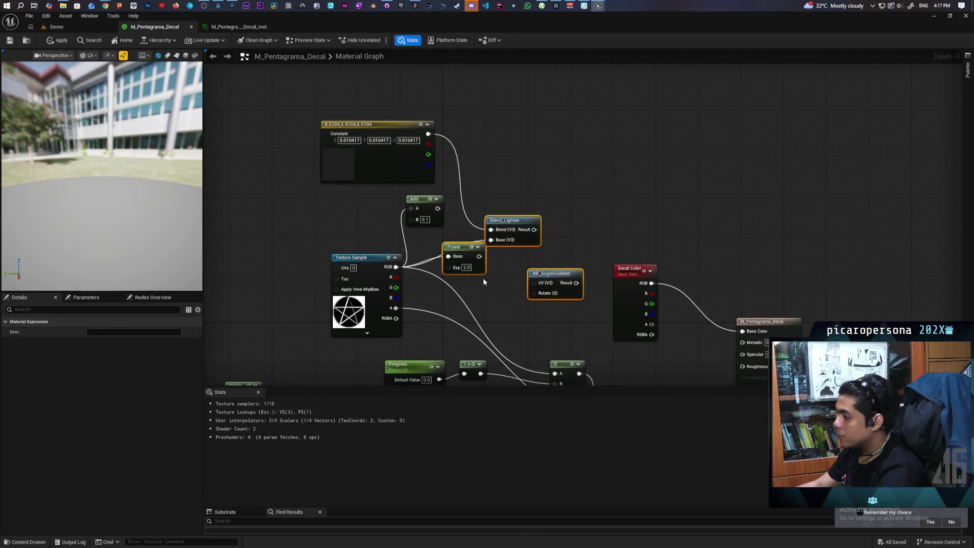
{"action": "key", "text": "Delete"}
{"action": "left_click_drag", "start_coordinate": [449, 180], "coordinate": [314, 230]}
{"action": "key", "text": "Delete"}
- Delete the circle-mask nodes, including Line, MX_Circle, Subtract, Radius, Divide and Thickness
{"action": "left_click_drag", "start_coordinate": [471, 243], "coordinate": [461, 118]}
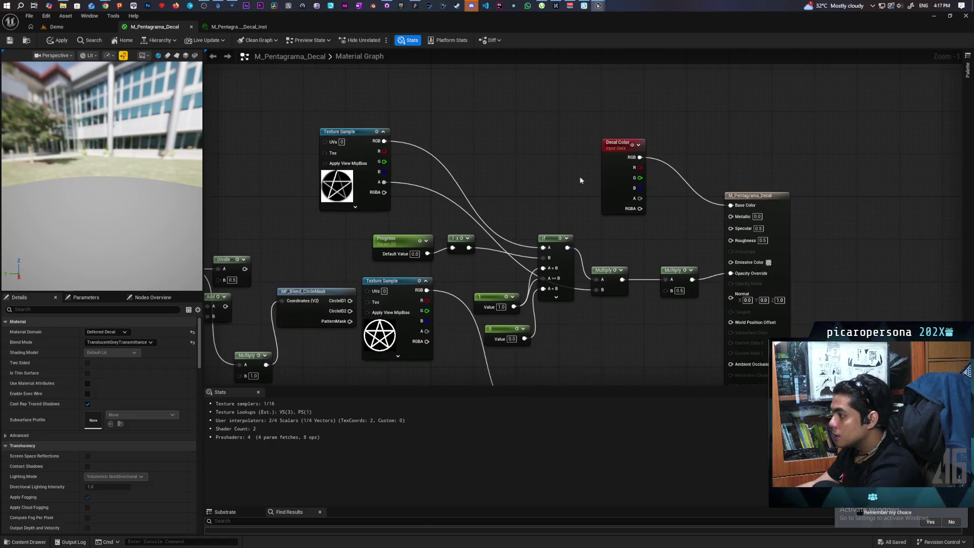
{"action": "left_click", "coordinate": [629, 122]}
{"action": "mouse_move", "coordinate": [597, 225]}
{"action": "left_mouse_down"}
{"action": "mouse_move", "coordinate": [640, 155]}
{"action": "mouse_move", "coordinate": [721, 119]}
{"action": "mouse_move", "coordinate": [774, 62]}
{"action": "left_mouse_up"}
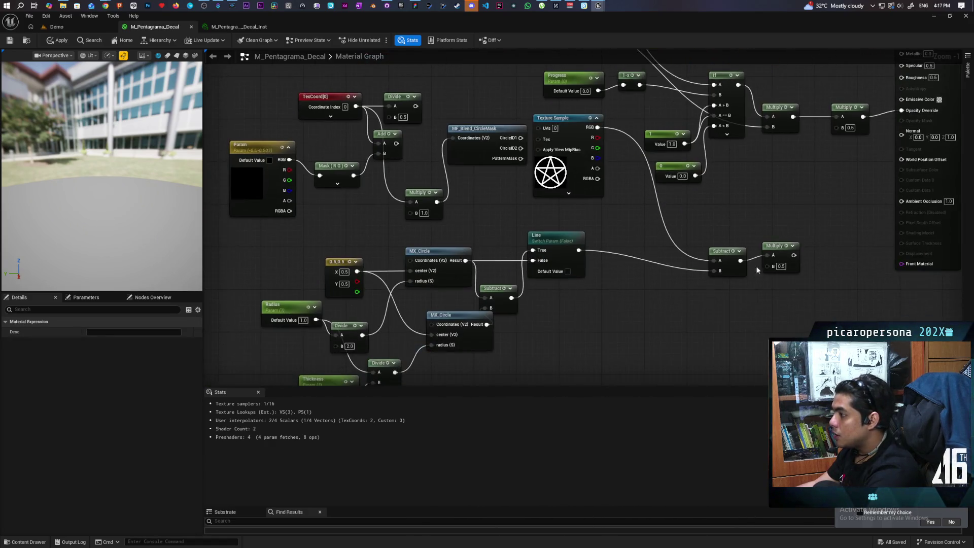
{"action": "left_click", "coordinate": [550, 223]}
{"action": "left_click_drag", "start_coordinate": [550, 223], "coordinate": [559, 193]}
{"action": "key", "text": "Delete"}
{"action": "left_click_drag", "start_coordinate": [608, 240], "coordinate": [434, 355]}
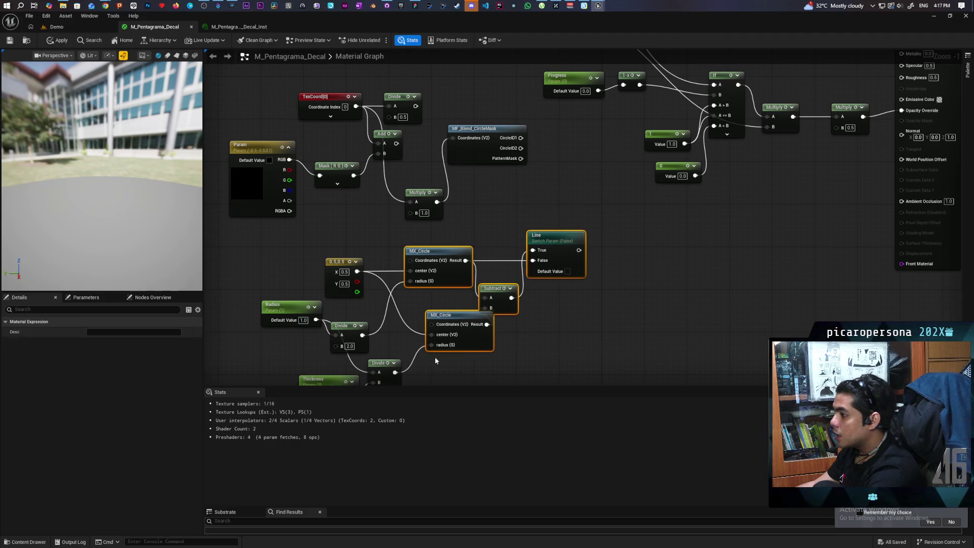
{"action": "key", "text": "Delete"}
{"action": "left_click_drag", "start_coordinate": [523, 341], "coordinate": [579, 228]}
{"action": "left_click_drag", "start_coordinate": [467, 297], "coordinate": [310, 142]}
{"action": "key", "text": "Delete"}
- Delete the last unused node cluster and frame the remaining texture-driven If/Multiply chain
{"action": "left_click_drag", "start_coordinate": [463, 272], "coordinate": [453, 366]}
{"action": "left_click_drag", "start_coordinate": [290, 304], "coordinate": [509, 164]}
{"action": "key", "text": "Delete"}
{"action": "key", "text": "Home"}
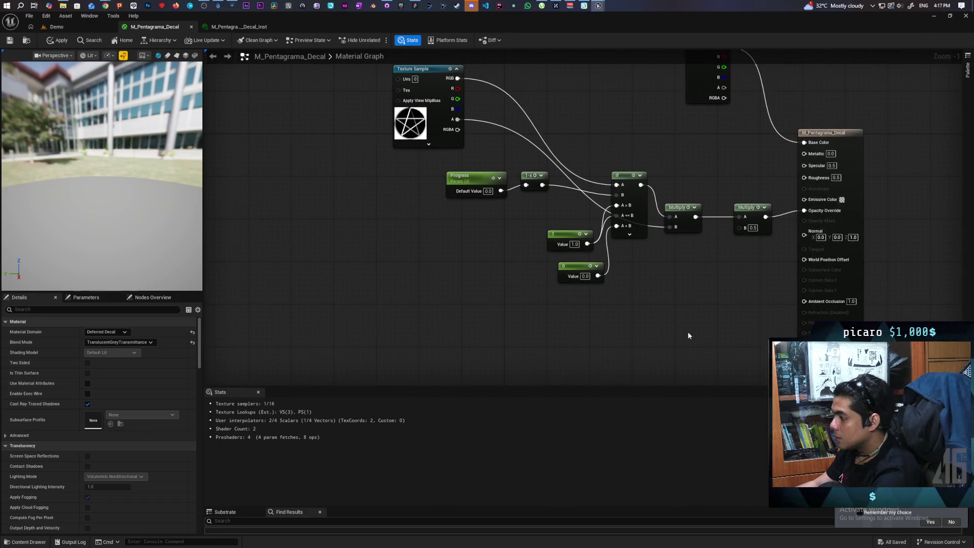
{"action": "right_click", "coordinate": [668, 312]}
- Add a StencilMaskCompare node with a Constant of 1 wired into its ID, then a Lerp node
{"action": "type", "text": "stencil"}
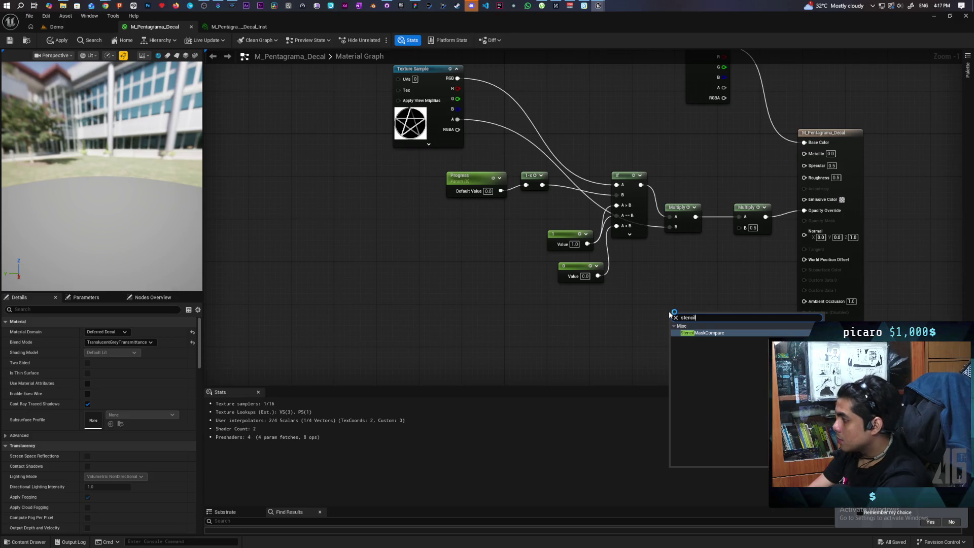
{"action": "key", "text": "Return"}
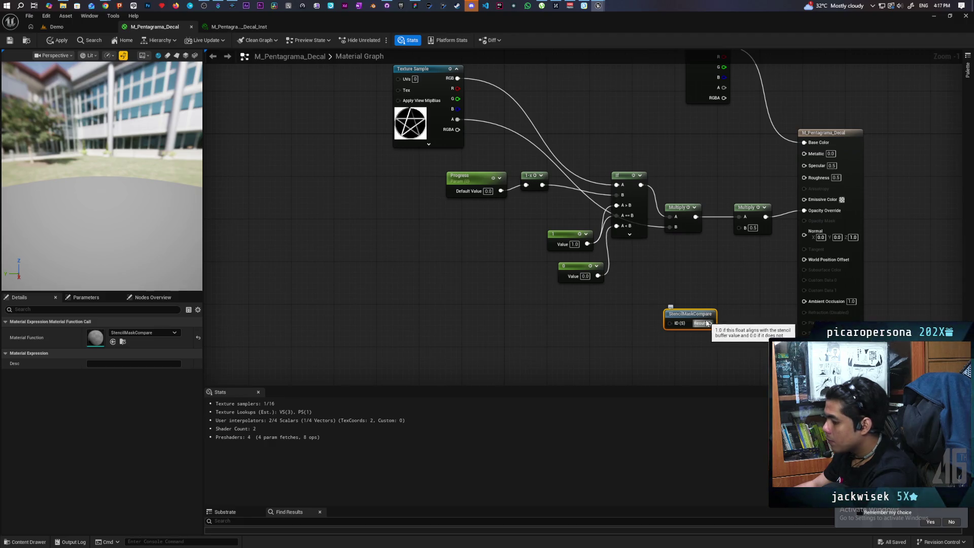
{"action": "left_click", "coordinate": [638, 320]}
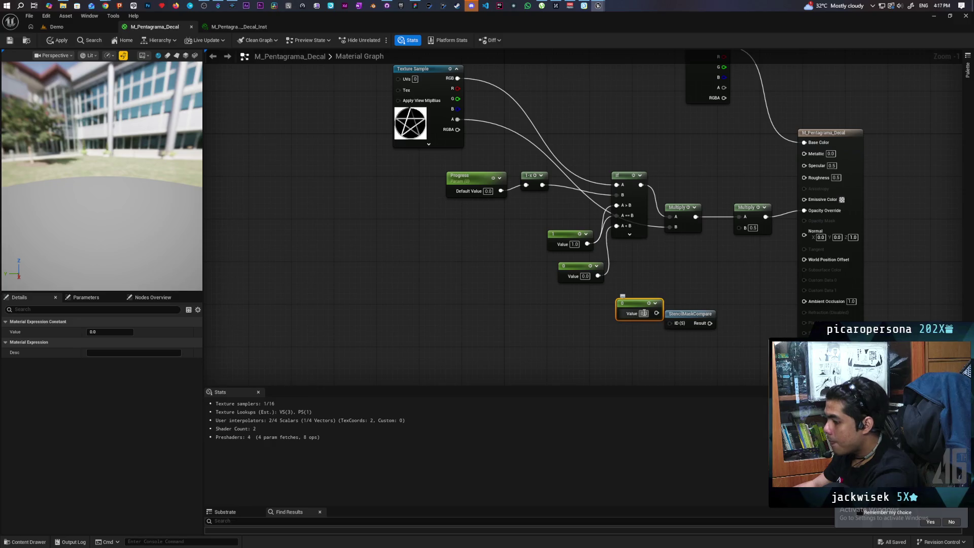
{"action": "type", "text": "1"}
{"action": "left_click", "coordinate": [659, 329]}
{"action": "mouse_move", "coordinate": [656, 314]}
{"action": "left_mouse_down"}
{"action": "mouse_move", "coordinate": [672, 322]}
{"action": "mouse_move", "coordinate": [622, 334]}
{"action": "mouse_move", "coordinate": [622, 315]}
{"action": "left_mouse_up"}
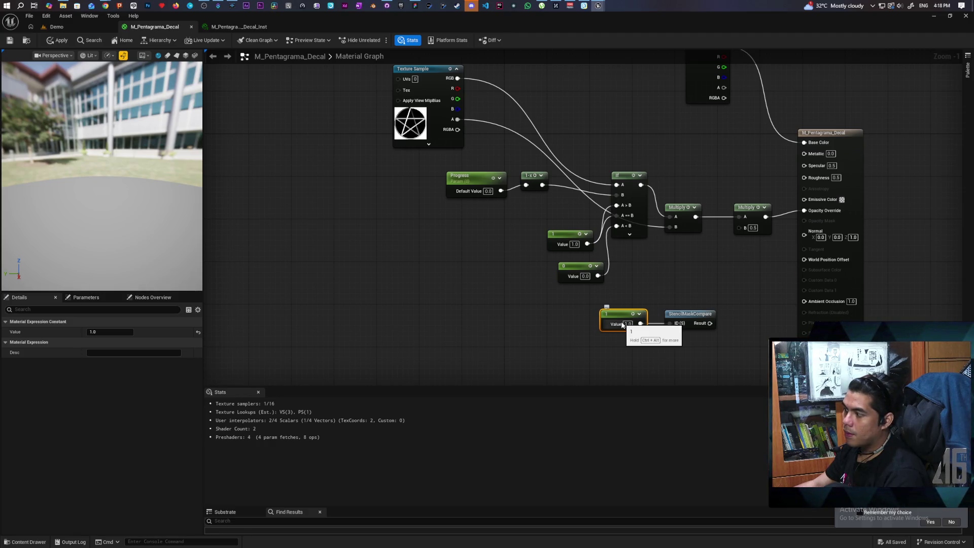
{"action": "mouse_move", "coordinate": [742, 295]}
{"action": "left_mouse_down"}
{"action": "mouse_move", "coordinate": [619, 357]}
{"action": "mouse_move", "coordinate": [567, 345]}
{"action": "left_mouse_up"}
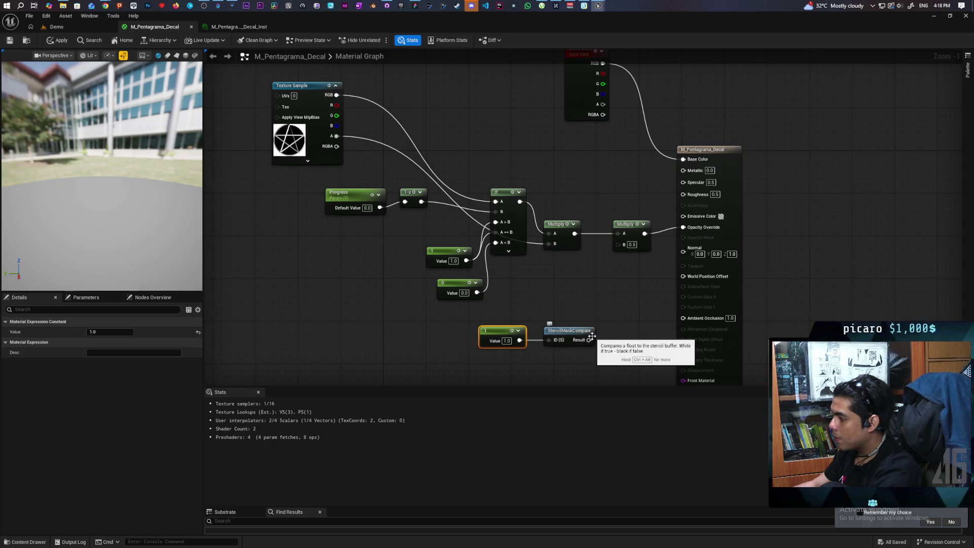
{"action": "left_click", "coordinate": [609, 277]}
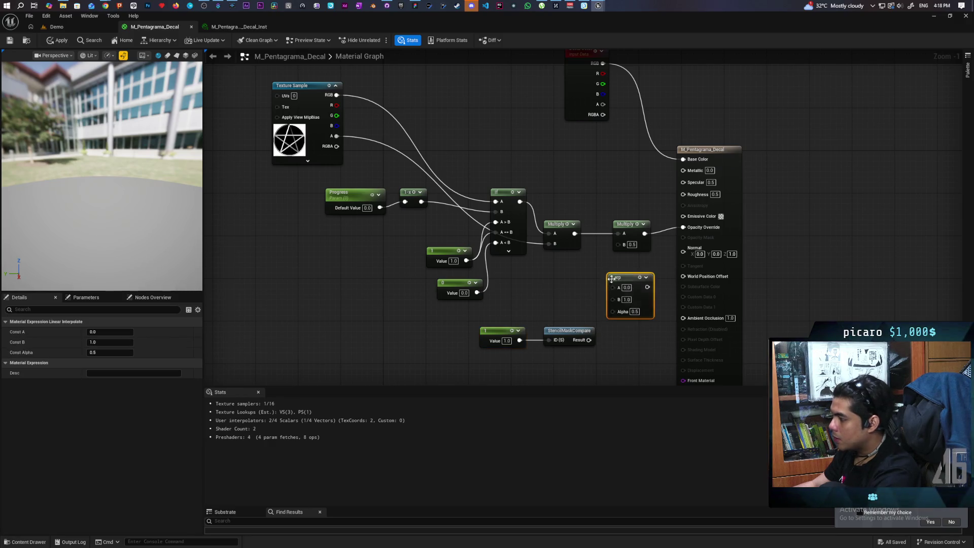
- Route Multiply through a Lerp with StencilMaskCompare Result as Alpha into Opacity Override, save, return to Demo
{"action": "left_click_drag", "start_coordinate": [633, 230], "coordinate": [611, 230]}
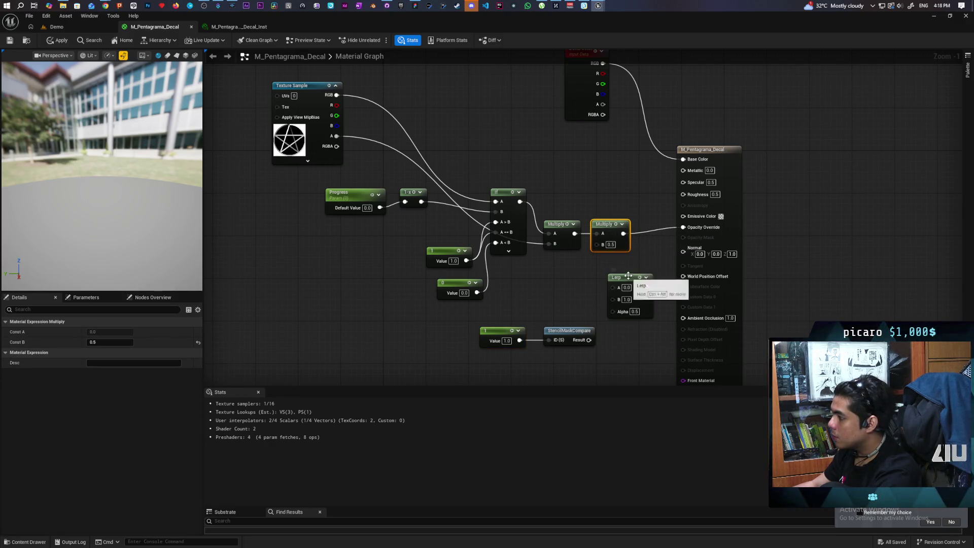
{"action": "left_click_drag", "start_coordinate": [624, 277], "coordinate": [630, 267]}
{"action": "left_click_drag", "start_coordinate": [589, 340], "coordinate": [619, 301]}
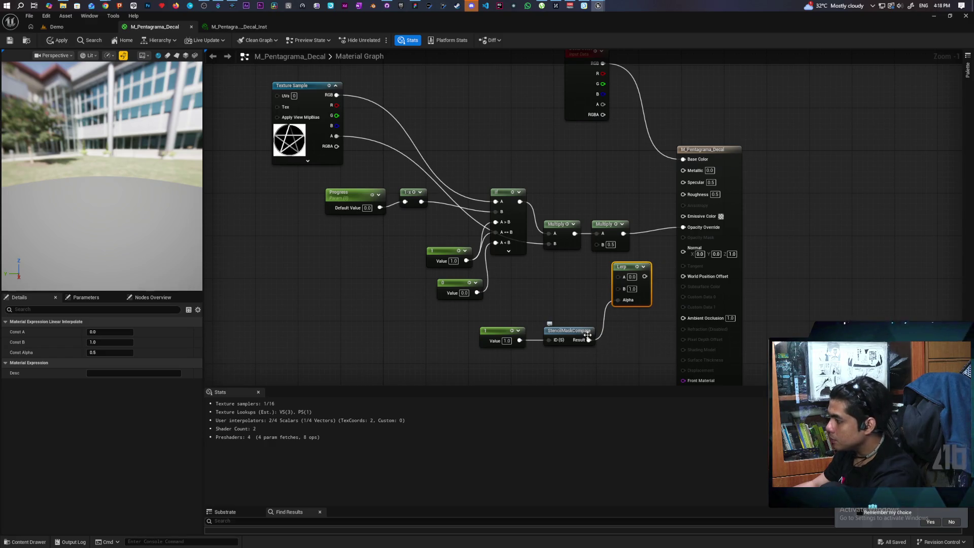
{"action": "left_click", "coordinate": [515, 364]}
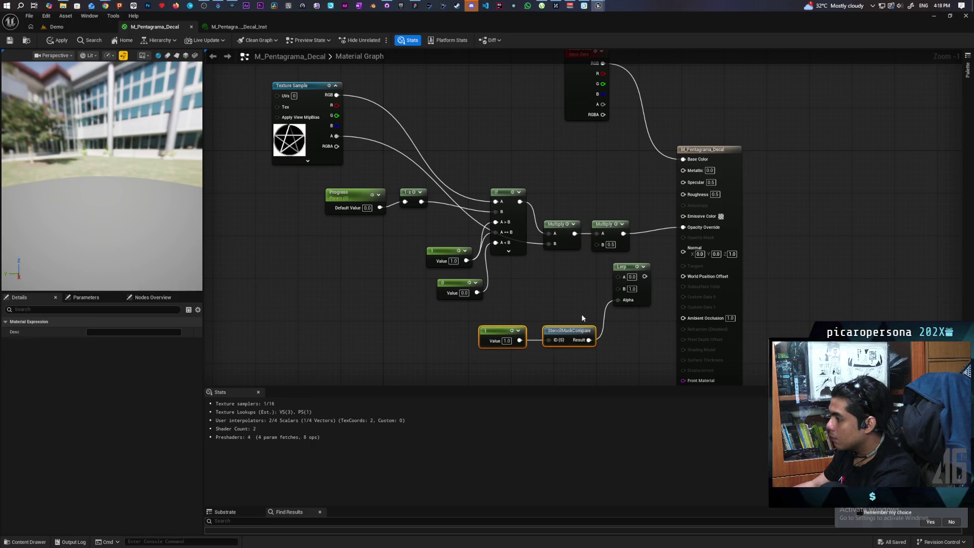
{"action": "mouse_move", "coordinate": [622, 234]}
{"action": "left_mouse_down"}
{"action": "mouse_move", "coordinate": [618, 276]}
{"action": "mouse_move", "coordinate": [665, 251]}
{"action": "mouse_move", "coordinate": [683, 227]}
{"action": "left_mouse_up"}
{"action": "mouse_move", "coordinate": [625, 267]}
{"action": "left_mouse_down"}
{"action": "mouse_move", "coordinate": [645, 257]}
{"action": "mouse_move", "coordinate": [652, 225]}
{"action": "left_mouse_up"}
{"action": "mouse_move", "coordinate": [728, 241]}
{"action": "left_mouse_down"}
{"action": "mouse_move", "coordinate": [757, 239]}
{"action": "mouse_move", "coordinate": [759, 250]}
{"action": "left_mouse_up"}
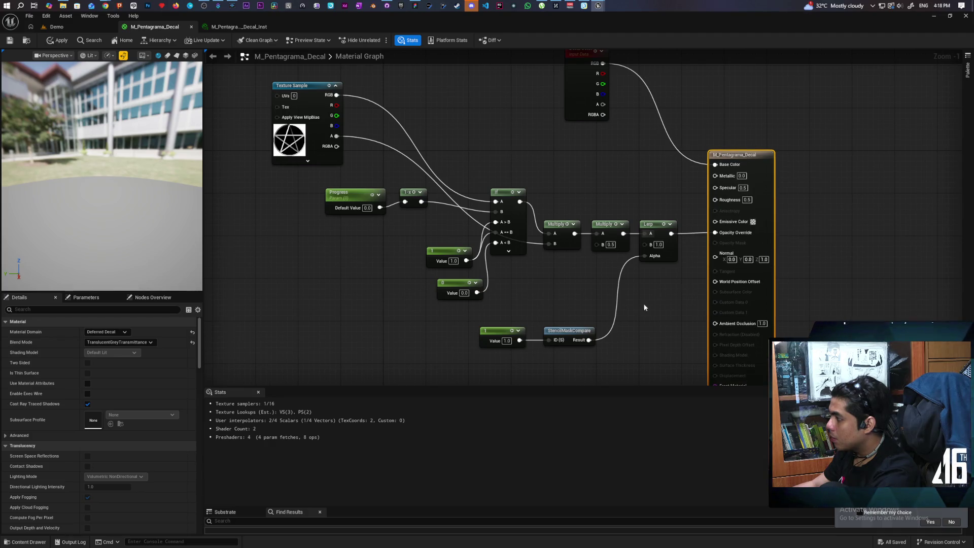
{"action": "left_click_drag", "start_coordinate": [643, 304], "coordinate": [696, 314]}
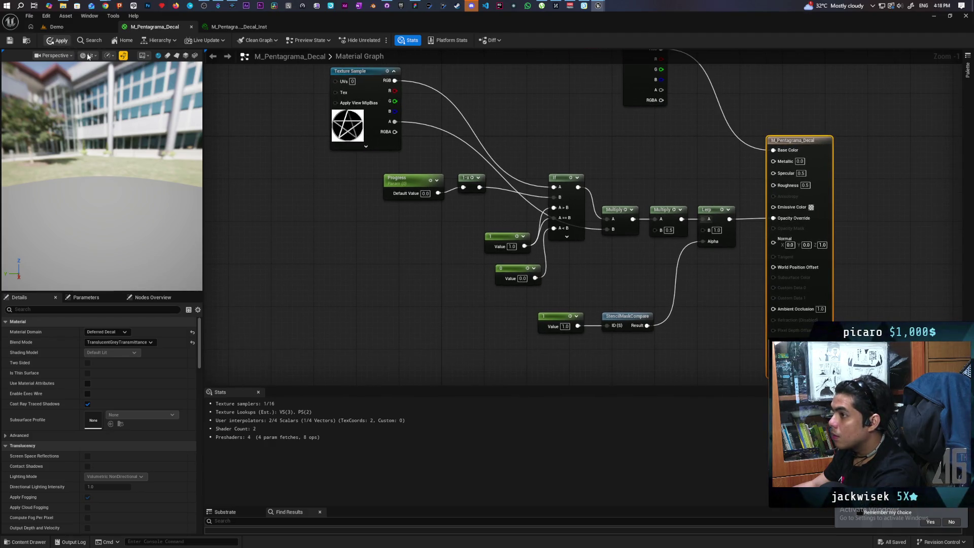
{"action": "key", "text": "ctrl+s"}
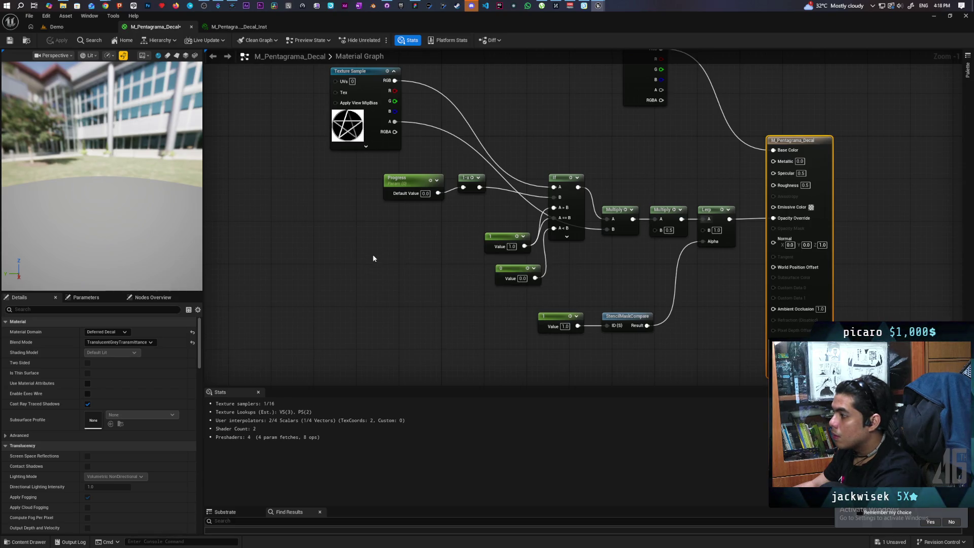
{"action": "left_click", "coordinate": [72, 29]}
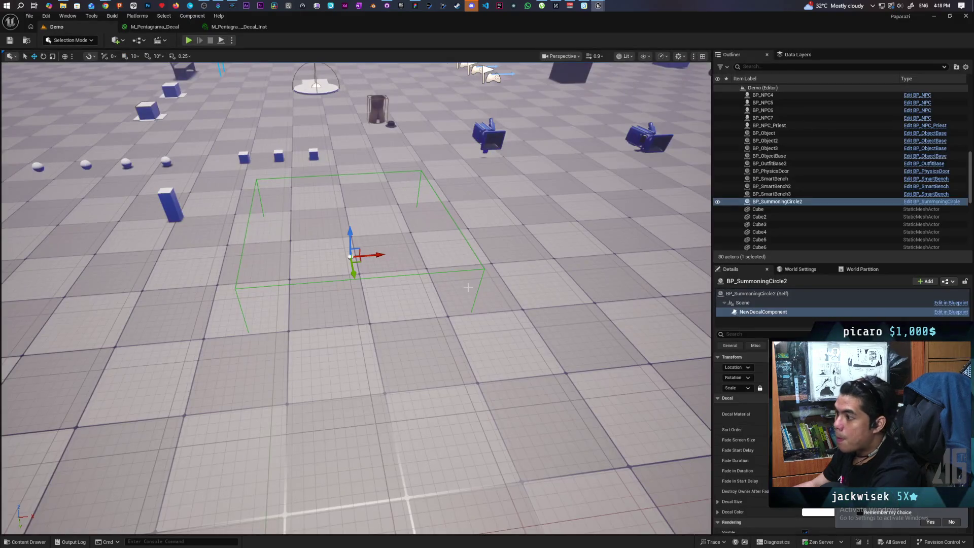
- Focus the pentagram decal, browse to Content > ThirdPerson > Blueprints, and open Edit > Project Settings
{"action": "key", "text": "f"}
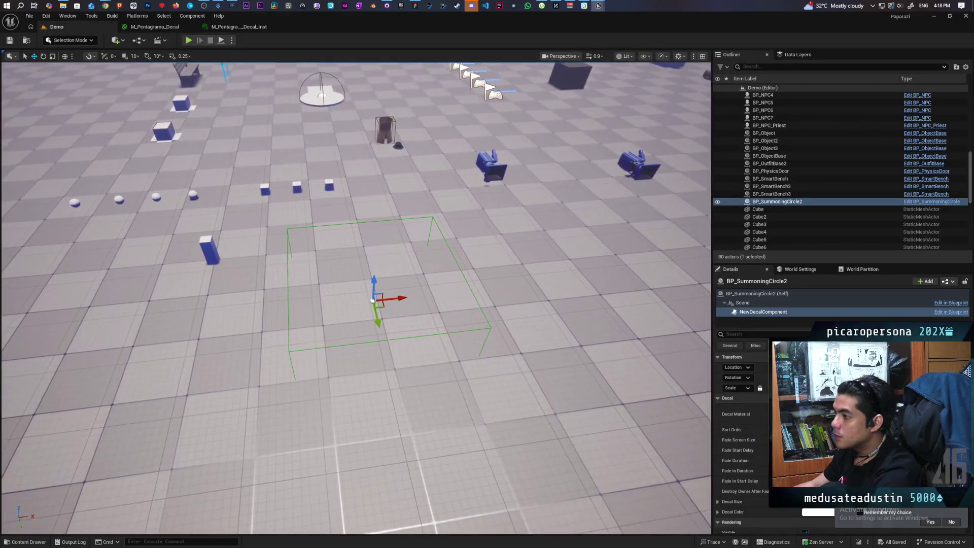
{"action": "key", "text": "ctrl+space"}
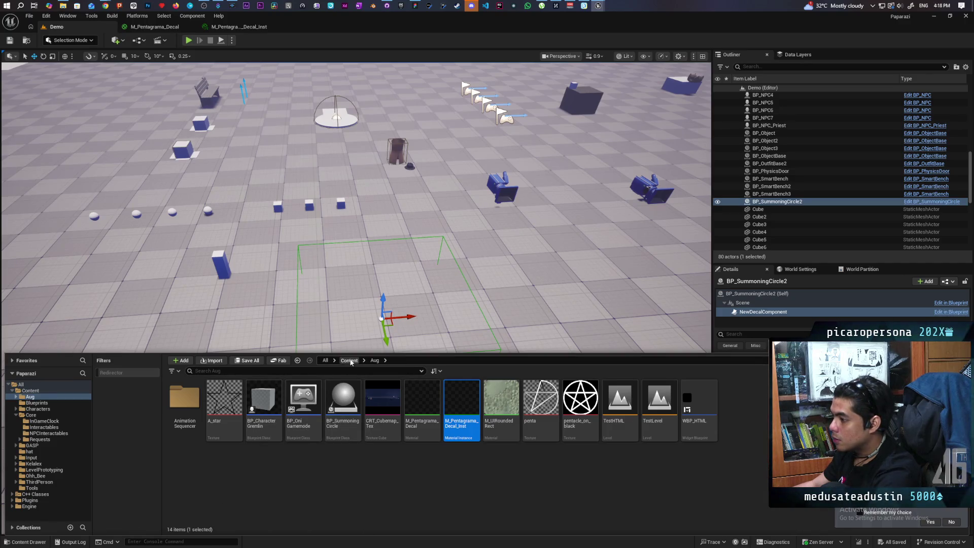
{"action": "left_click", "coordinate": [350, 360]}
{"action": "double_click", "coordinate": [580, 401]}
{"action": "left_click", "coordinate": [235, 409]}
{"action": "double_click", "coordinate": [185, 398]}
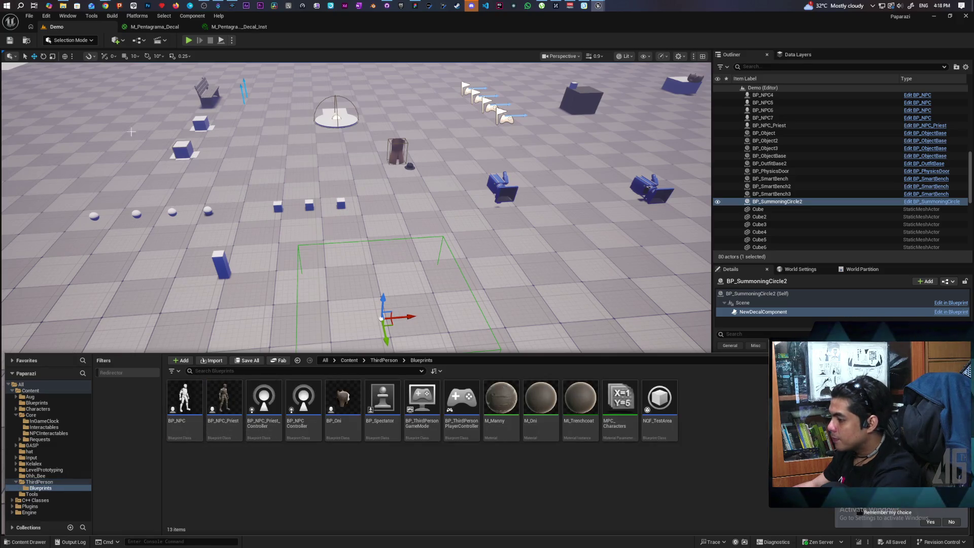
{"action": "left_click", "coordinate": [46, 15]}
{"action": "left_click", "coordinate": [82, 135]}
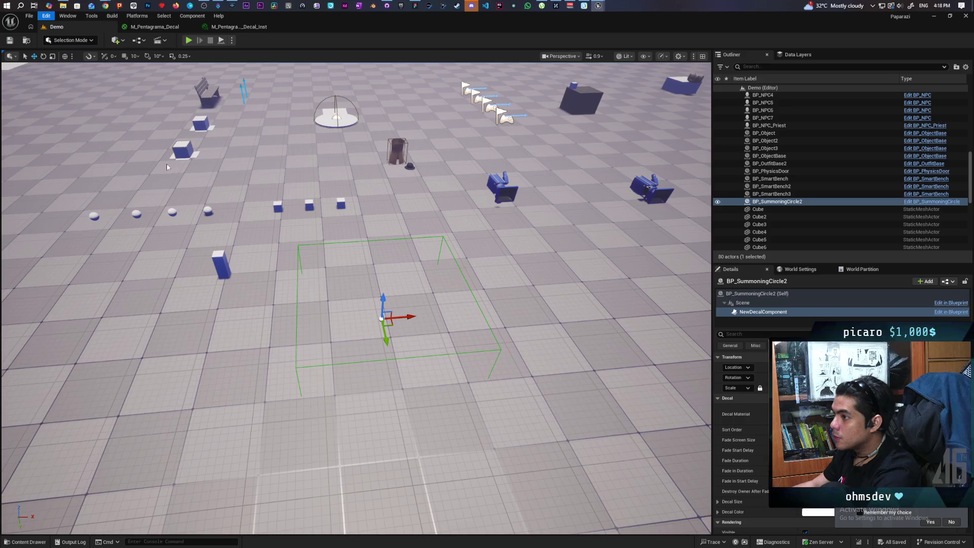
- Set Custom Depth-Stencil Pass to Enabled with Stencil, close Project Settings, and open BP_Oni
{"action": "type", "text": "c"}
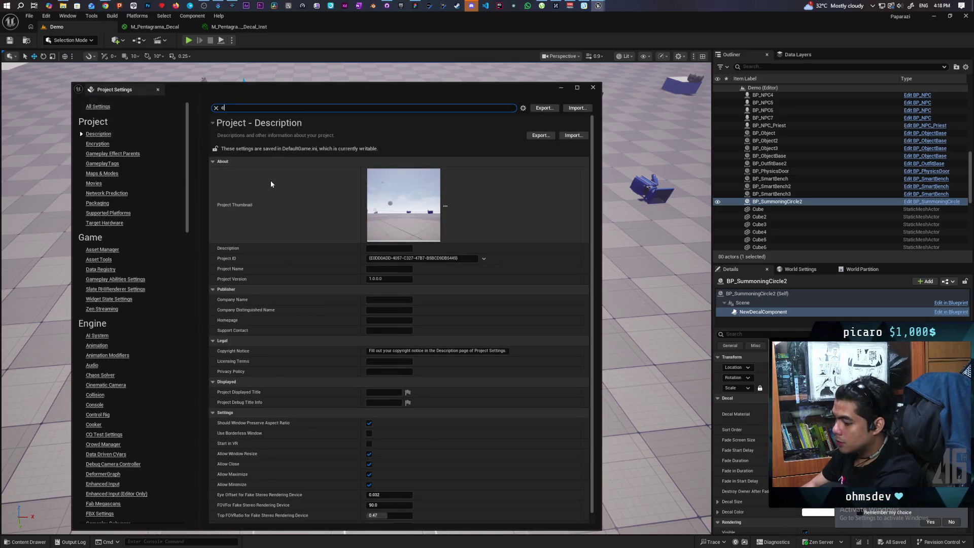
{"action": "type", "text": "ustom"}
{"action": "type", "text": " sten"}
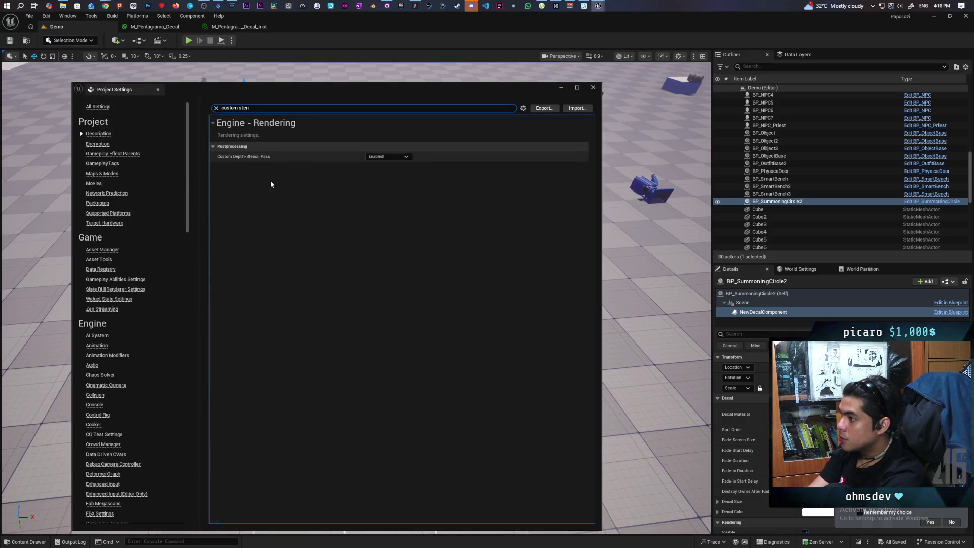
{"action": "left_click", "coordinate": [392, 157]}
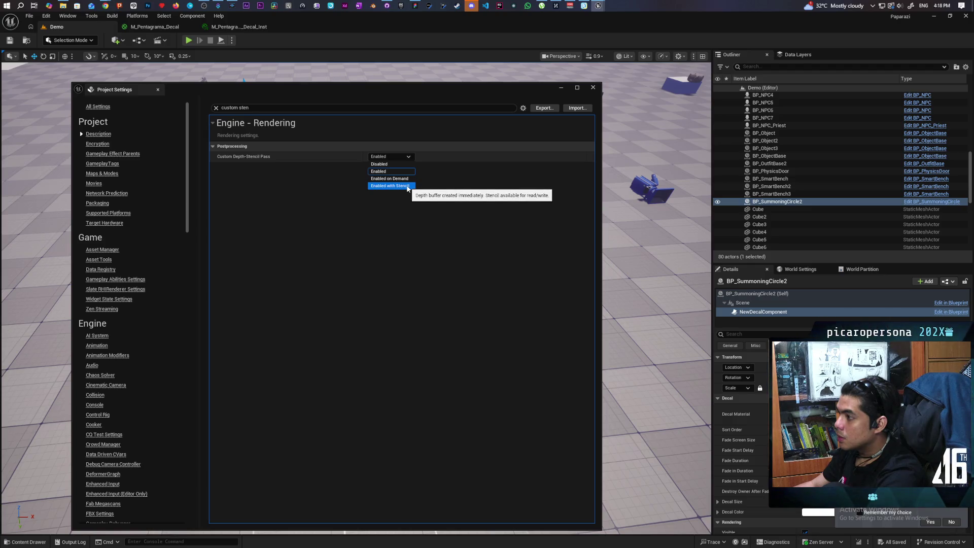
{"action": "left_click", "coordinate": [407, 186]}
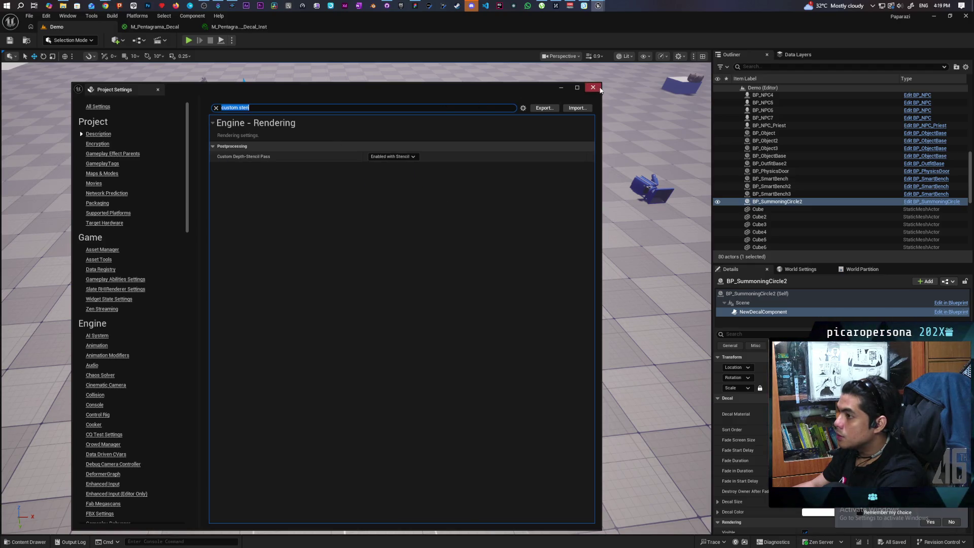
{"action": "left_click", "coordinate": [599, 89]}
{"action": "left_click", "coordinate": [25, 542]}
{"action": "double_click", "coordinate": [343, 401]}
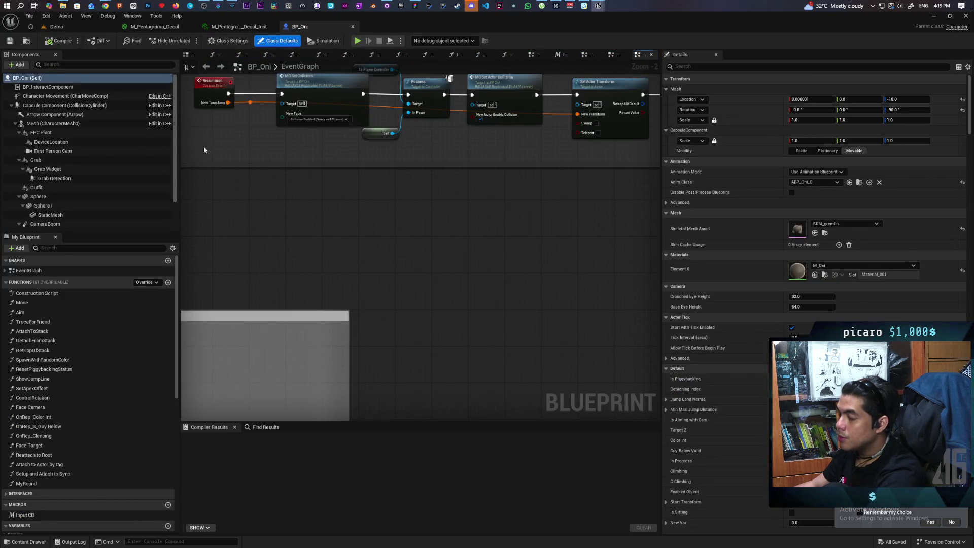
- Turn on Render CustomDepth Pass for BP_Oni's Mesh with CustomDepth Stencil Value 1, then return to Demo
{"action": "left_click", "coordinate": [51, 123]}
{"action": "left_click", "coordinate": [690, 66]}
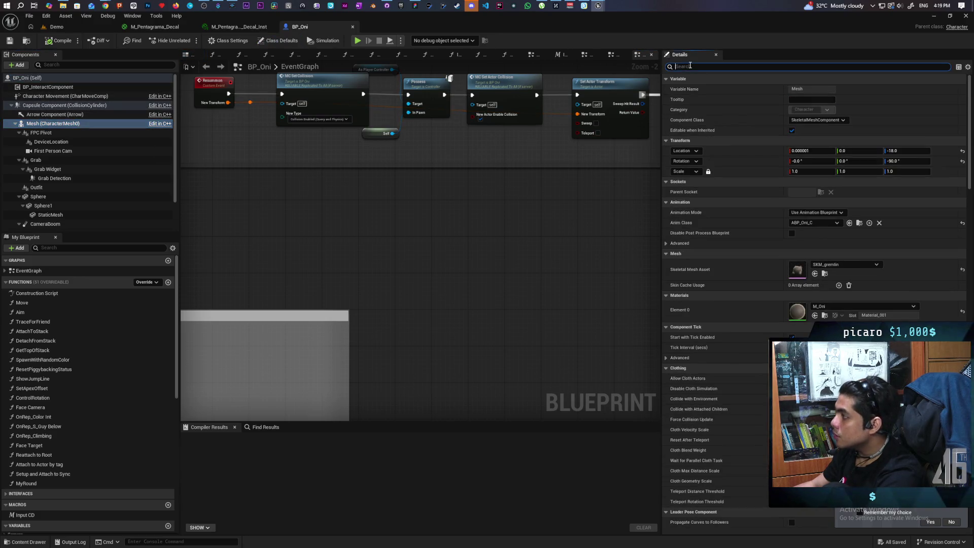
{"action": "type", "text": "custom"}
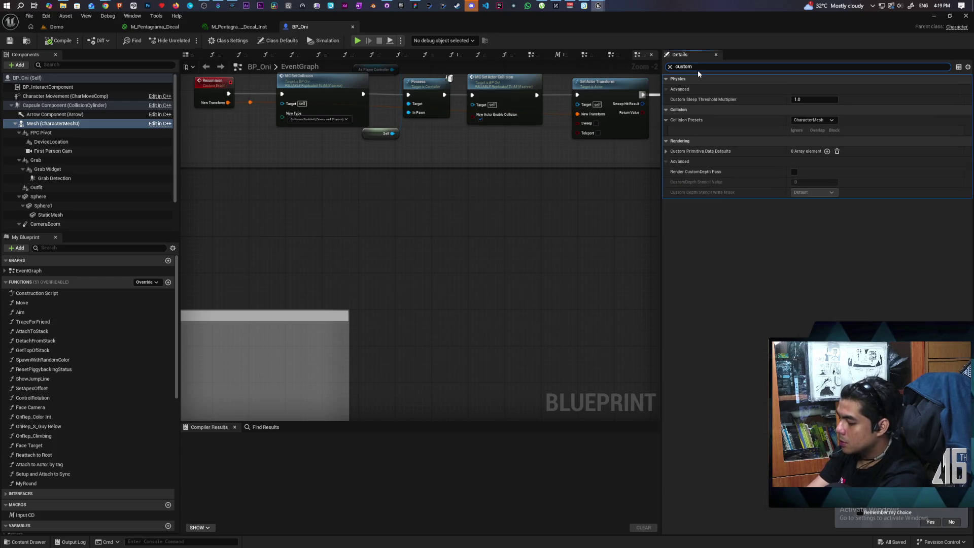
{"action": "type", "text": "ten"}
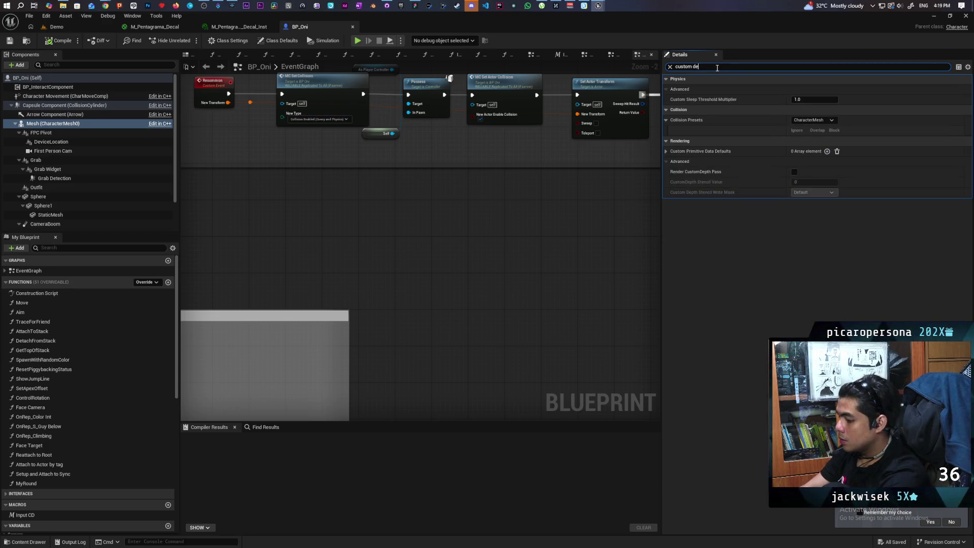
{"action": "left_click", "coordinate": [794, 109]}
{"action": "left_click", "coordinate": [812, 120]}
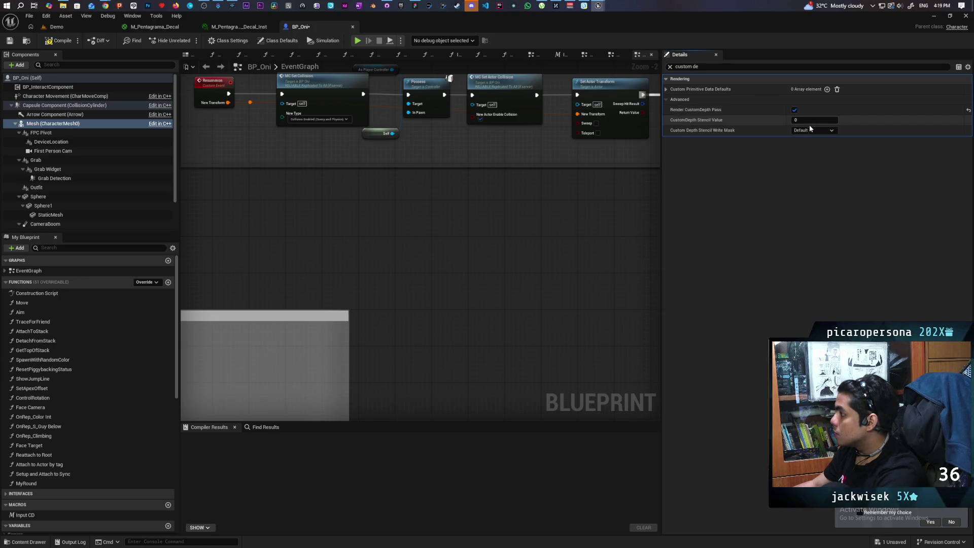
{"action": "type", "text": "1"}
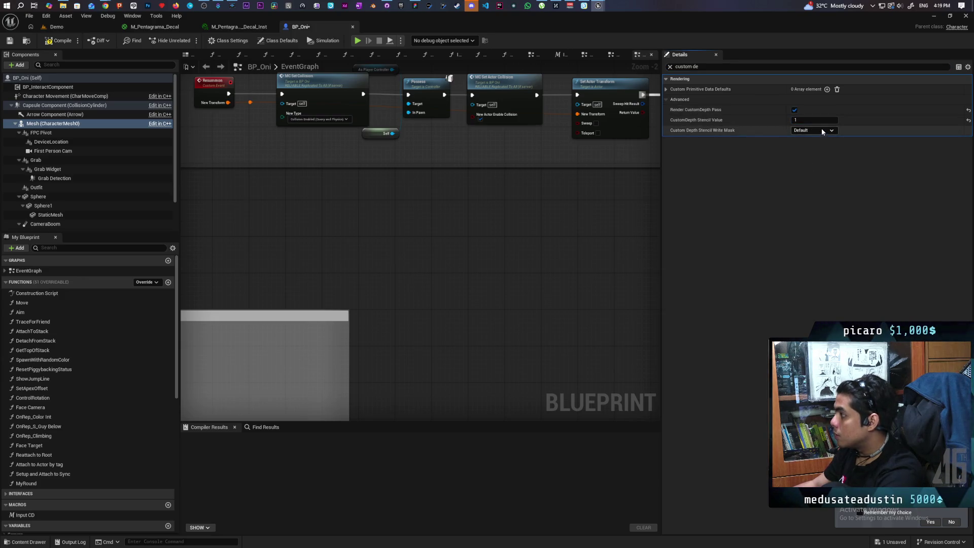
{"action": "left_click", "coordinate": [821, 129]}
{"action": "left_click", "coordinate": [893, 181]}
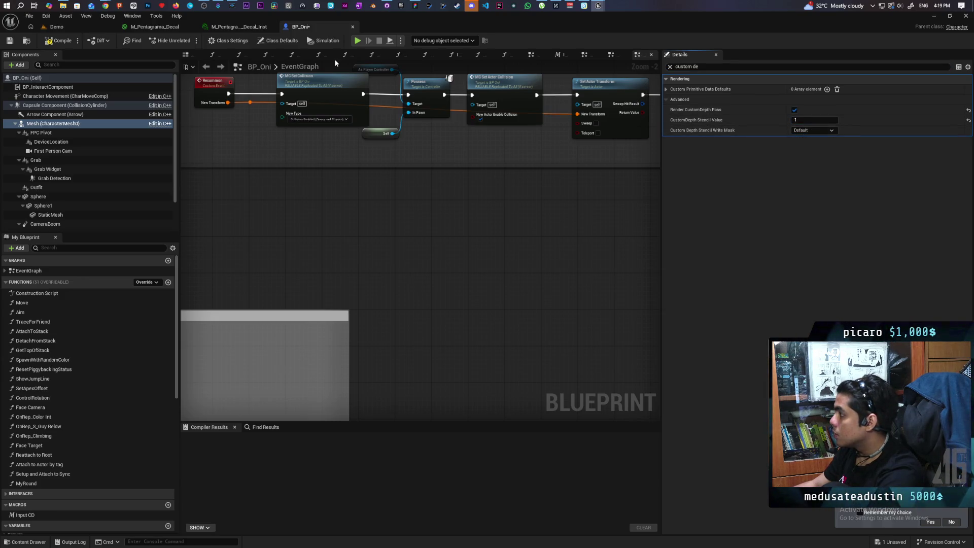
{"action": "left_click", "coordinate": [72, 24]}
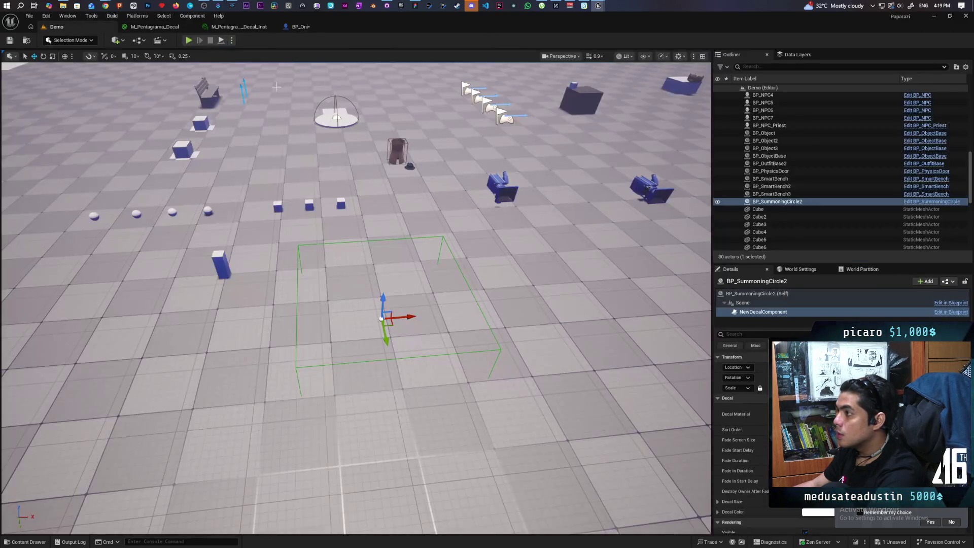
- Play the Demo level with three clients, walk the Oni across the pentagram, then stop
{"action": "left_click", "coordinate": [189, 41]}
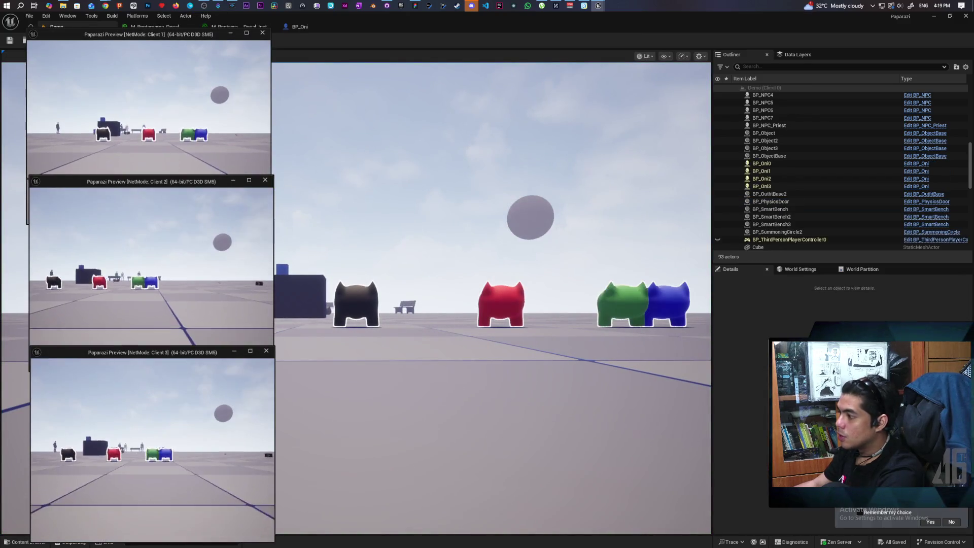
{"action": "key", "text": "alt+Tab"}
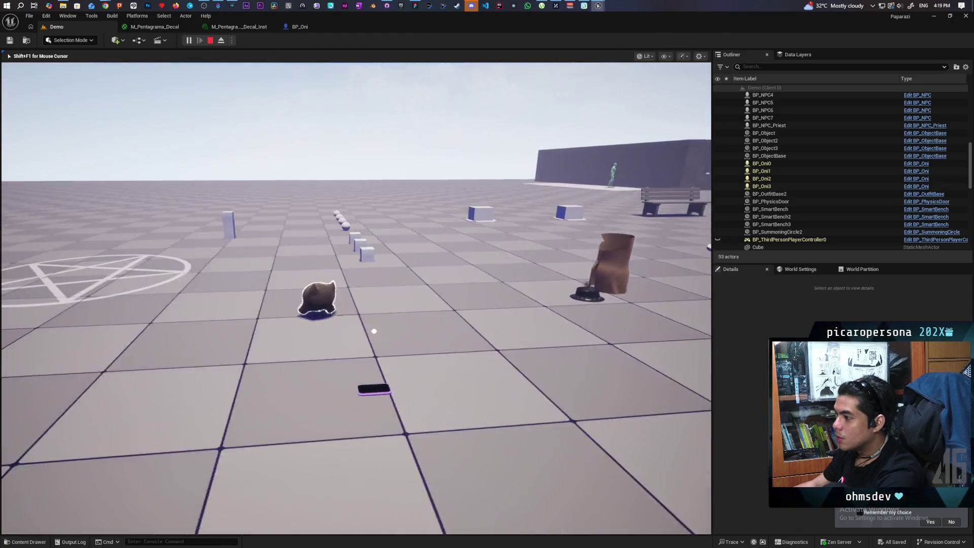
{"action": "key", "text": "w"}
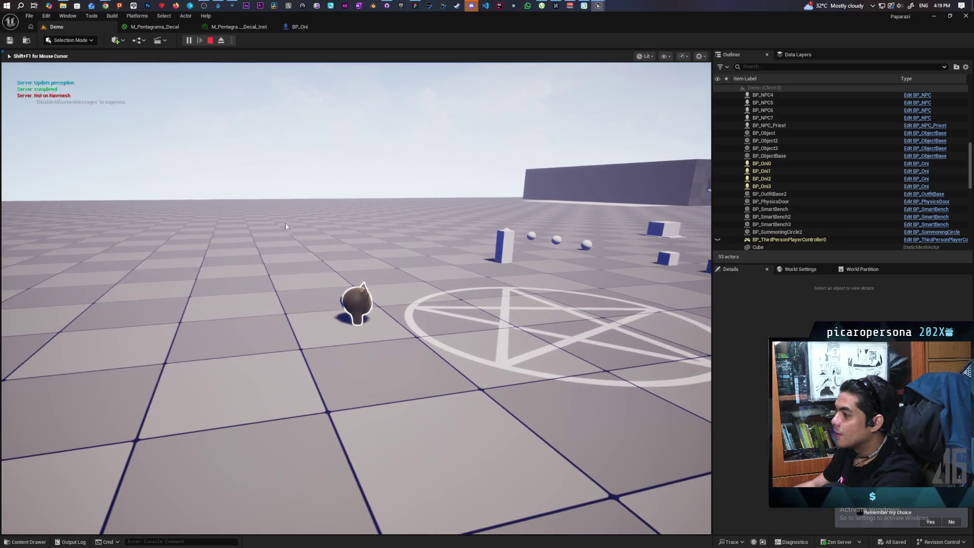
{"action": "key", "text": "Escape"}
- In the M_Pentagrama_Decal graph, enter 0.0 as the Lerp's B value and save the material
{"action": "left_click", "coordinate": [244, 27]}
{"action": "left_click", "coordinate": [151, 28]}
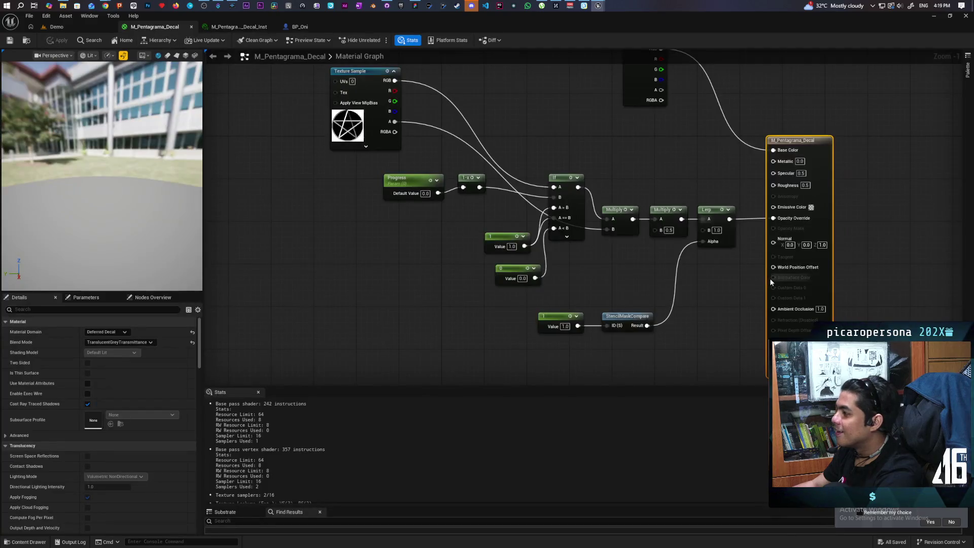
{"action": "type", "text": "0"}
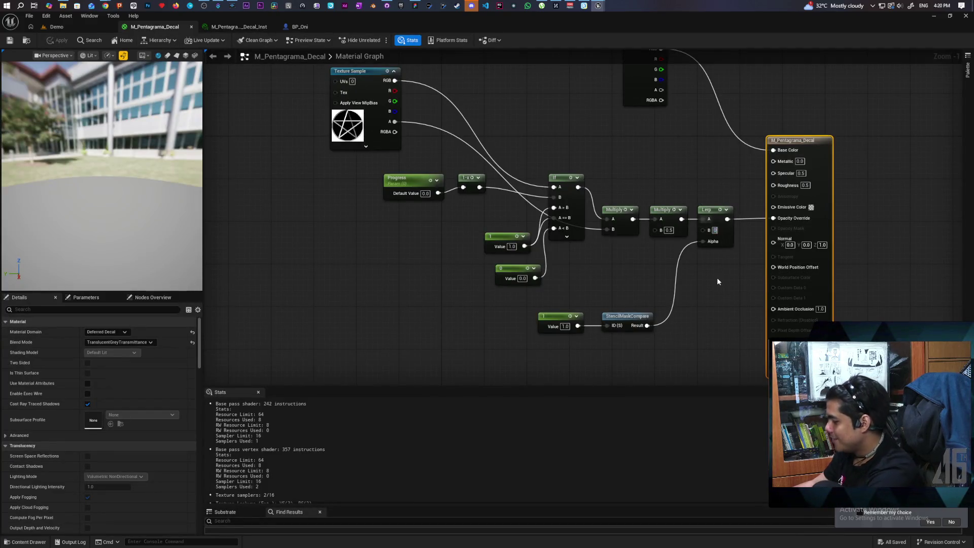
{"action": "key", "text": "Return"}
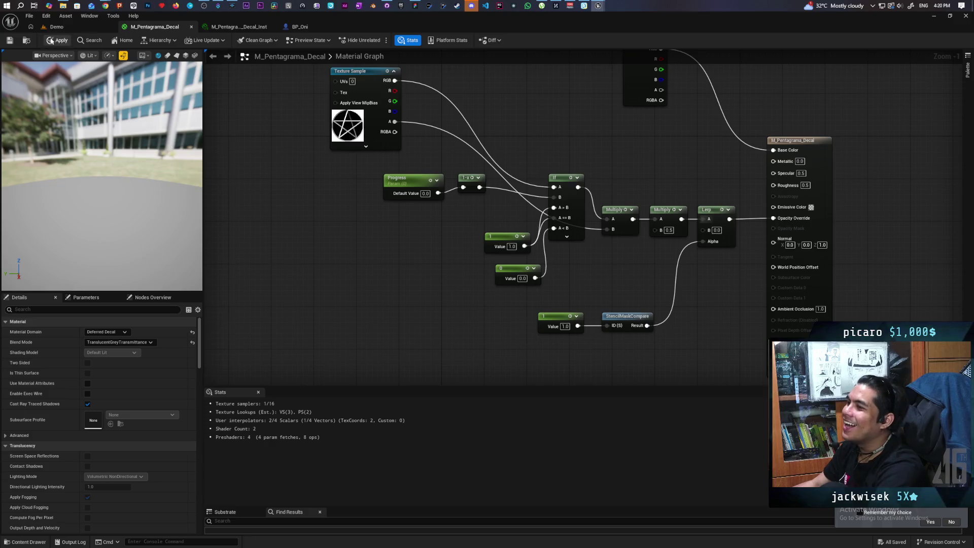
{"action": "key", "text": "ctrl+s"}
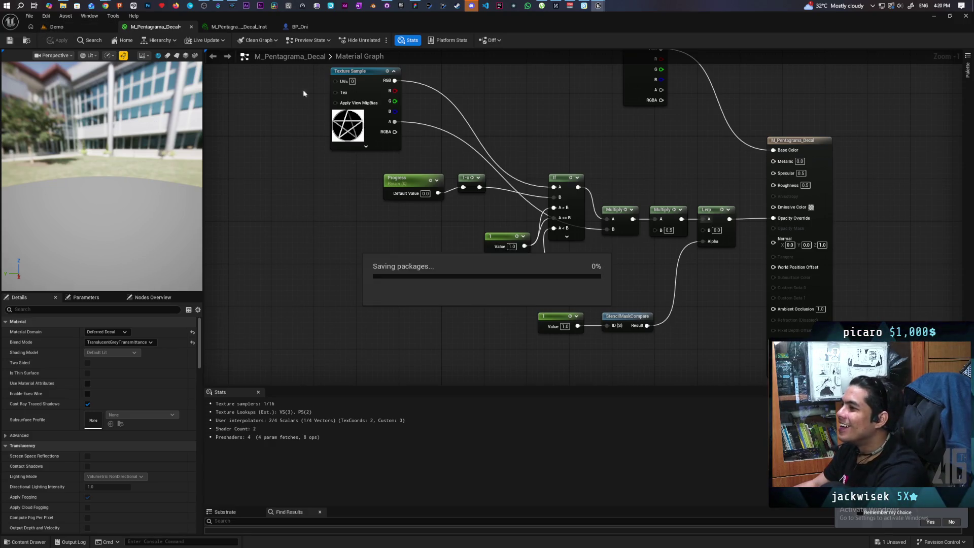
- Return to the Demo level and relaunch the multiplayer play session
{"action": "left_click", "coordinate": [85, 26]}
{"action": "left_click", "coordinate": [188, 40]}
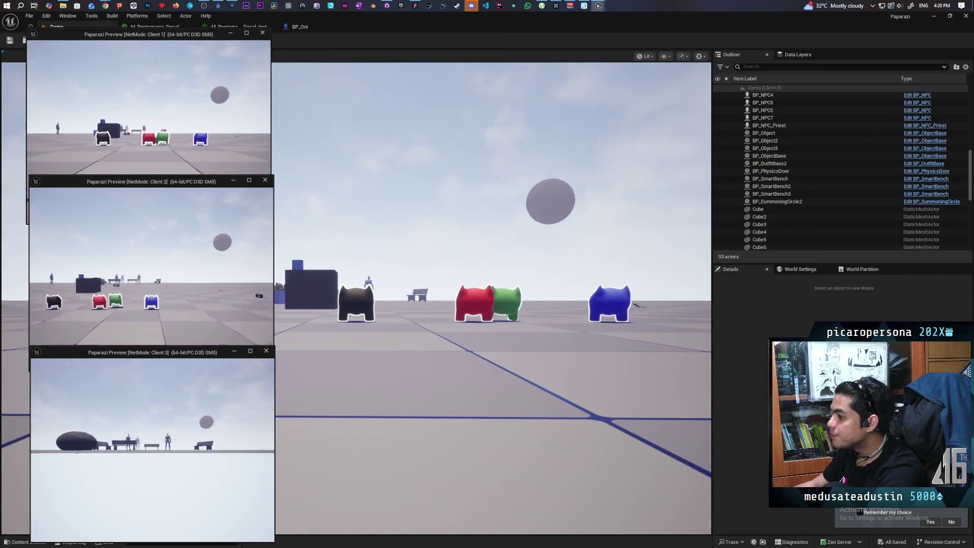
{"action": "double_click", "coordinate": [390, 31]}
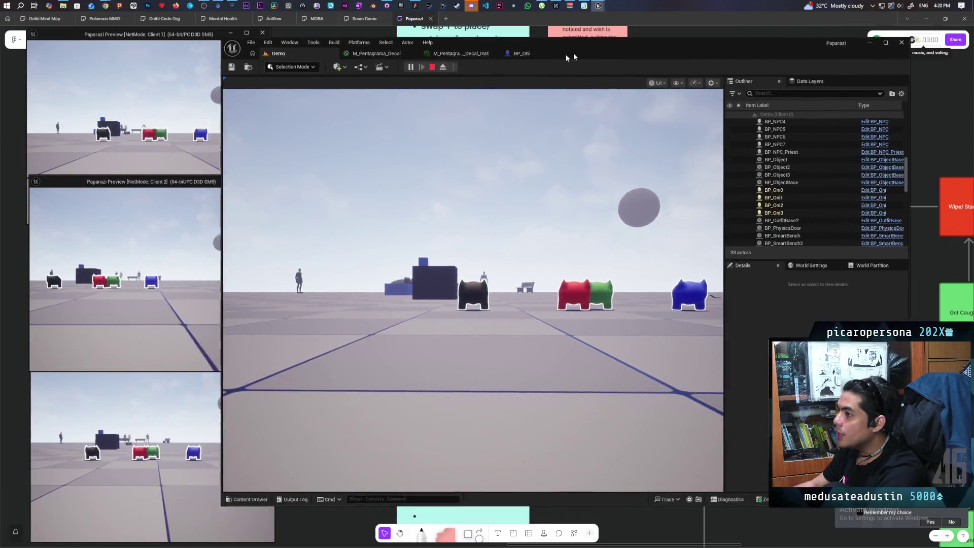
- Walk the Oni onto the pentagram, out, and back in, then stop the session
{"action": "key", "text": "w"}
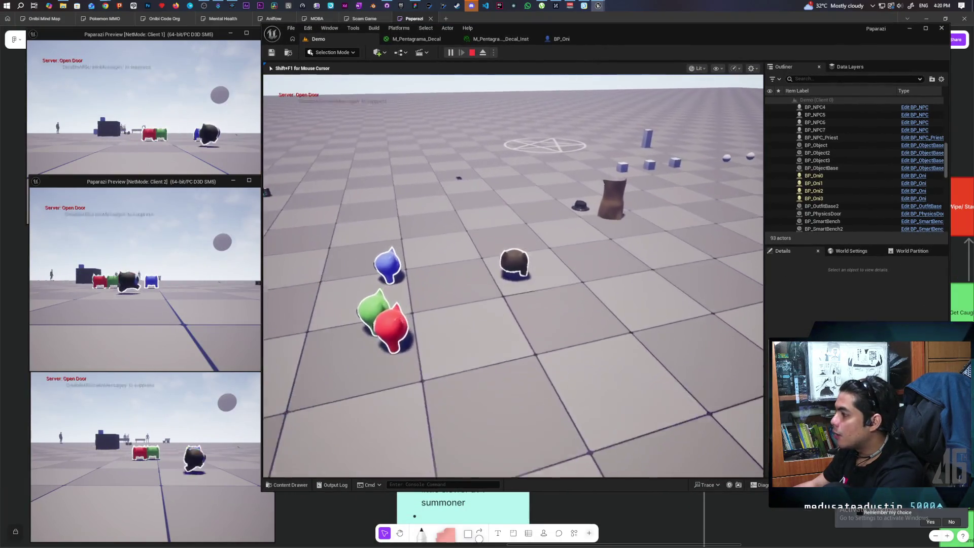
{"action": "key", "text": "w"}
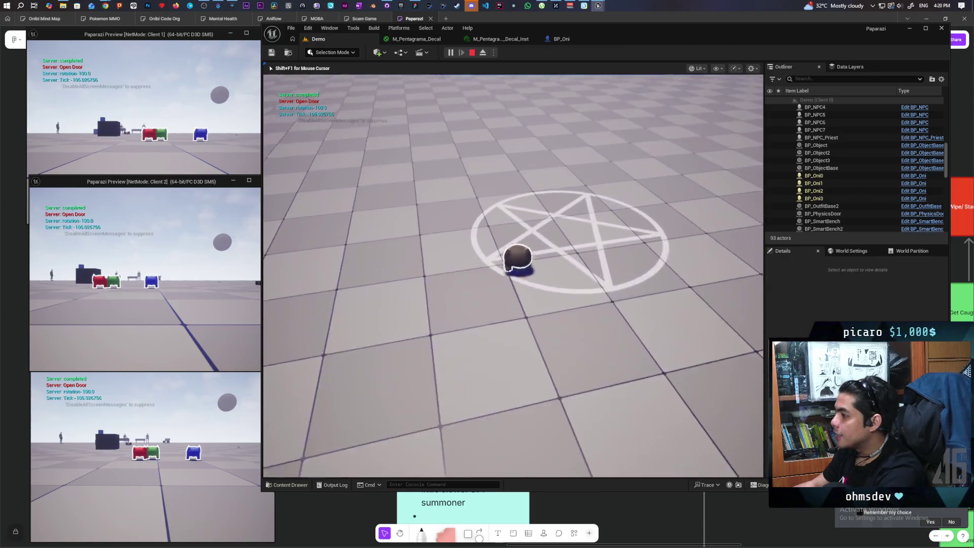
{"action": "key", "text": "a"}
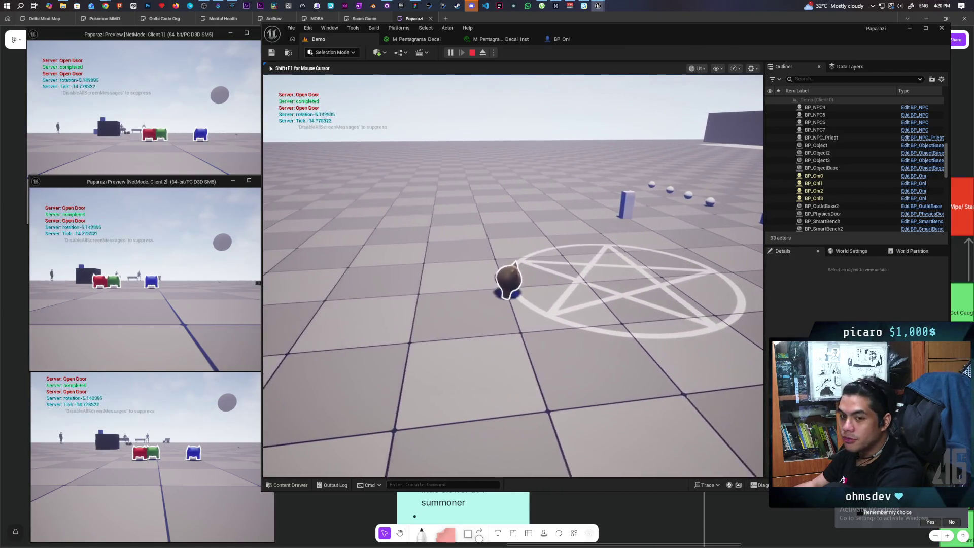
{"action": "key", "text": "s"}
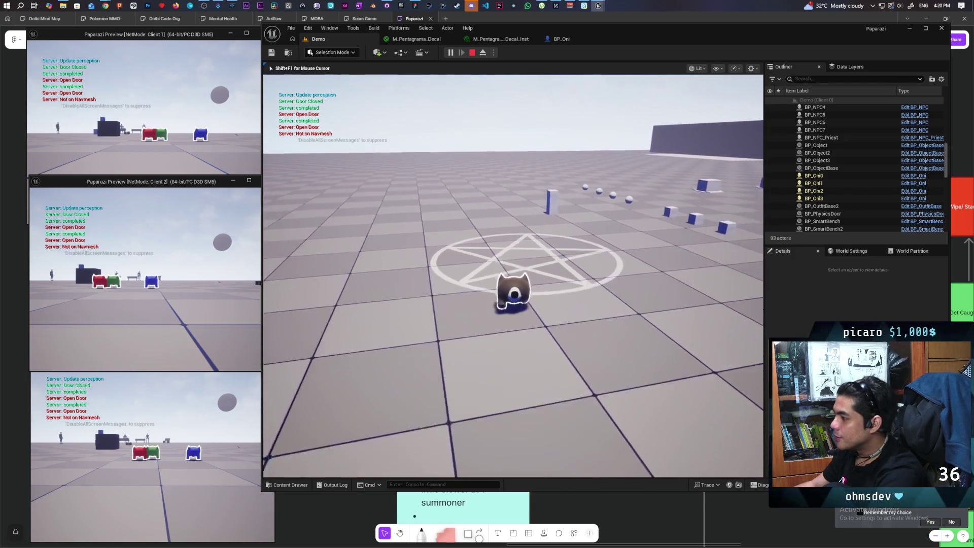
{"action": "key", "text": "s"}
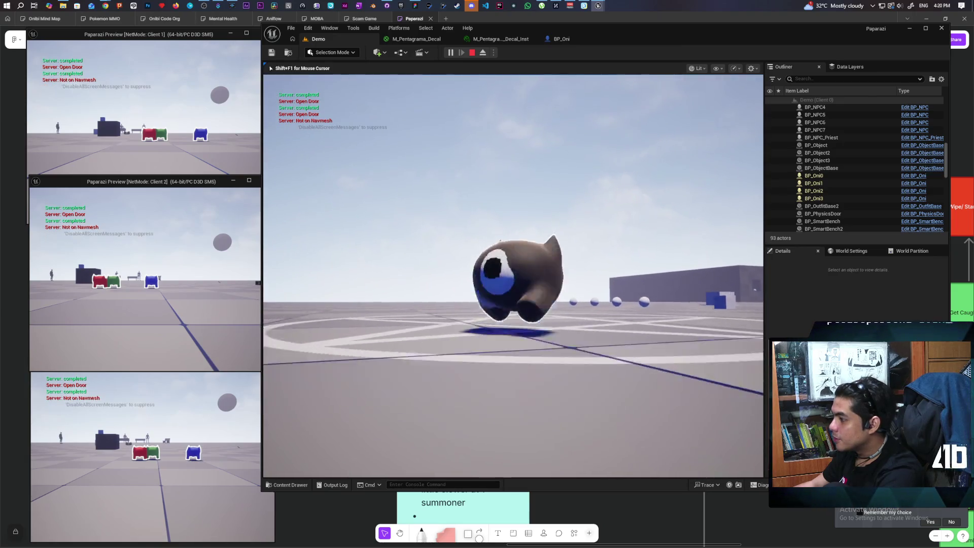
{"action": "key", "text": "Escape"}
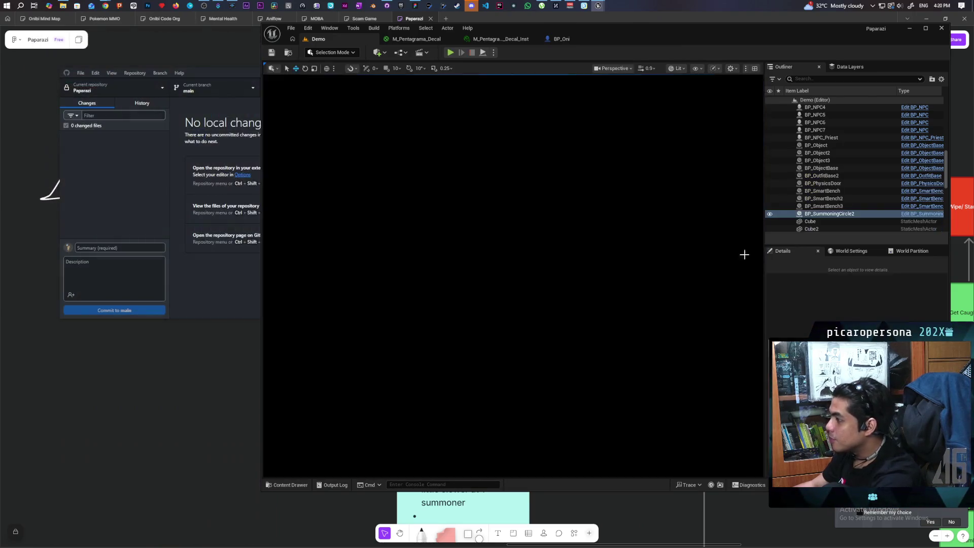
- Check BP_Sky_Sphere and PostProcessVolume2, save the Demo level, and start a multiplayer play test
{"action": "left_click", "coordinate": [607, 134]}
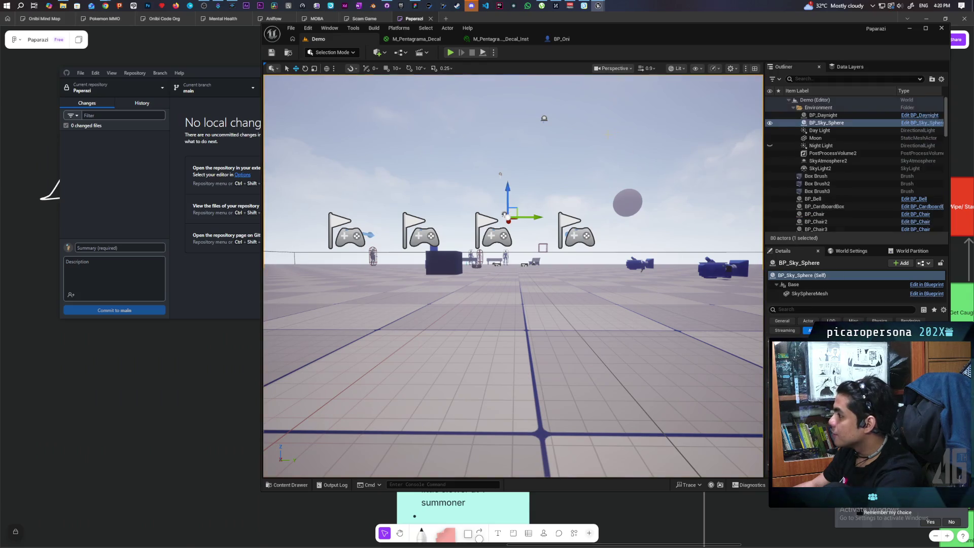
{"action": "left_click", "coordinate": [848, 154]}
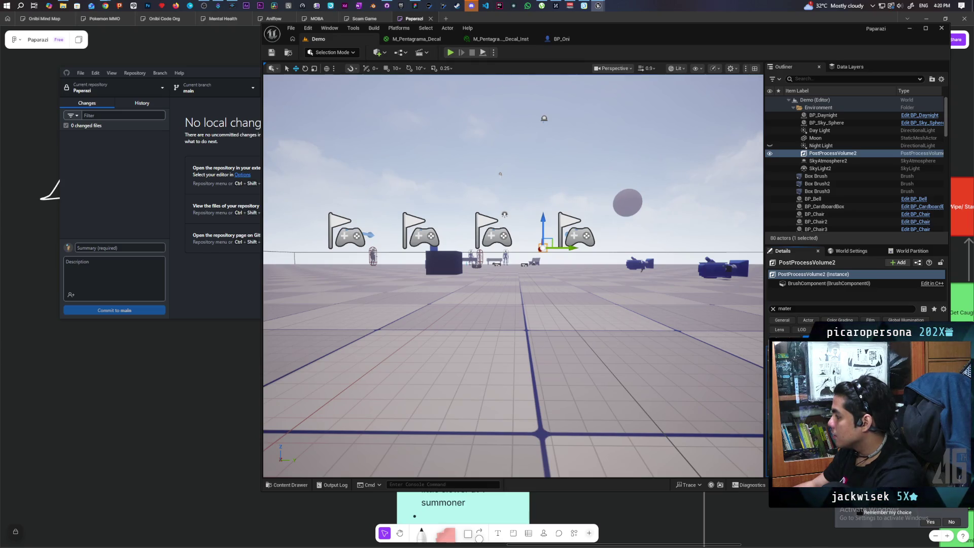
{"action": "type", "text": "mater"}
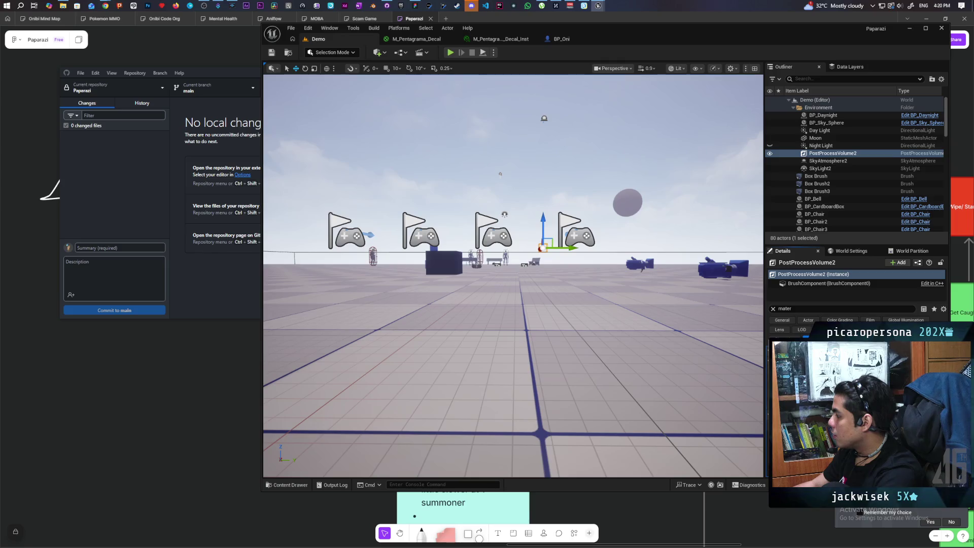
{"action": "left_click", "coordinate": [274, 53]}
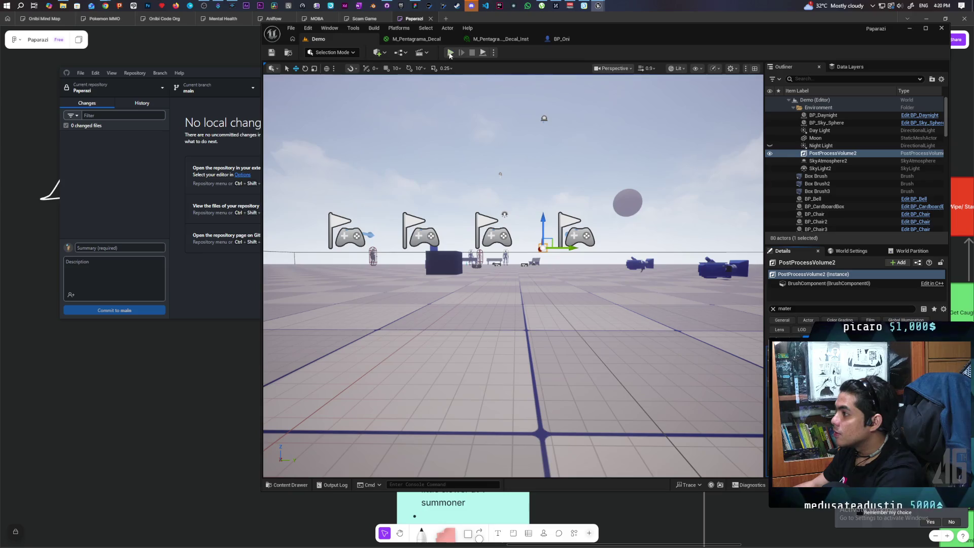
{"action": "key", "text": "alt+p"}
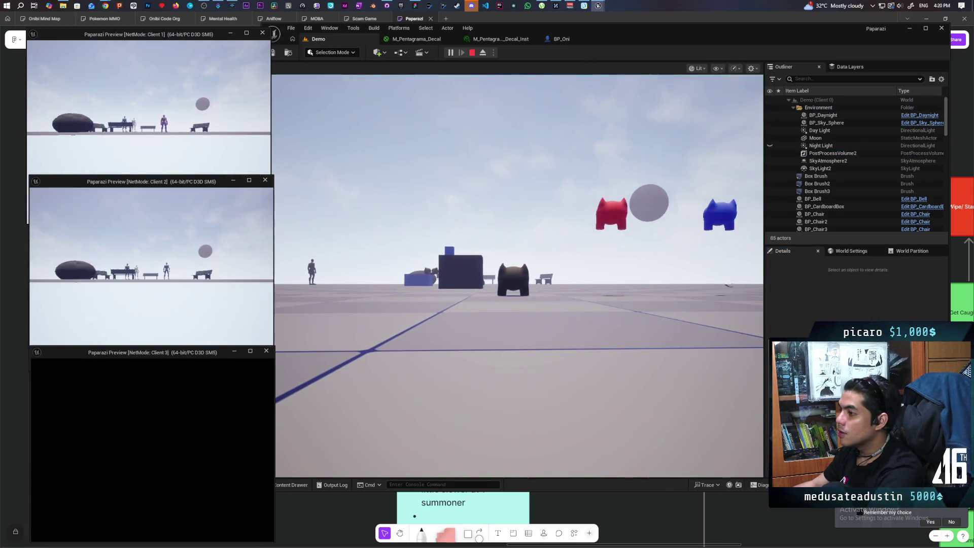
- Walk the cat and pot characters across the pentagram to confirm they stay visible, then stop PIE
{"action": "left_click", "coordinate": [330, 304]}
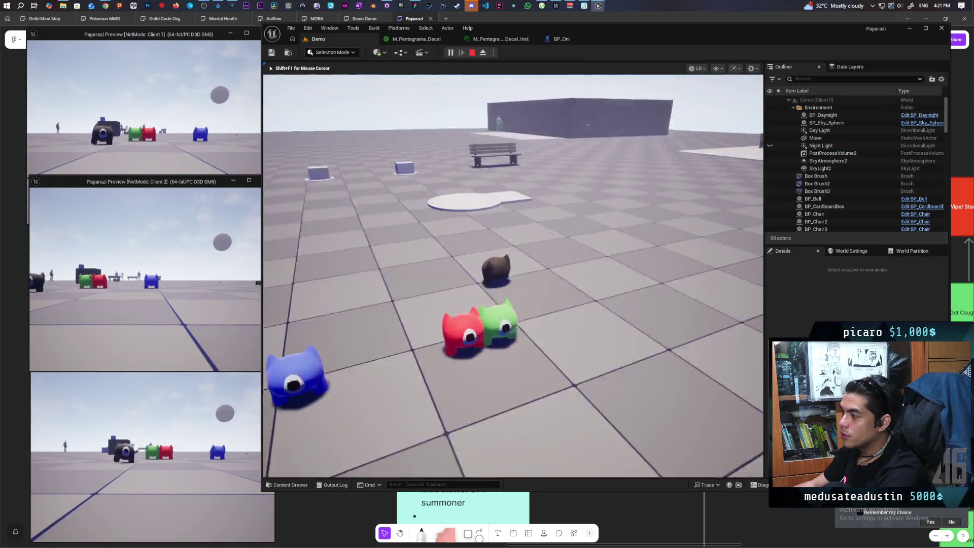
{"action": "key", "text": "w"}
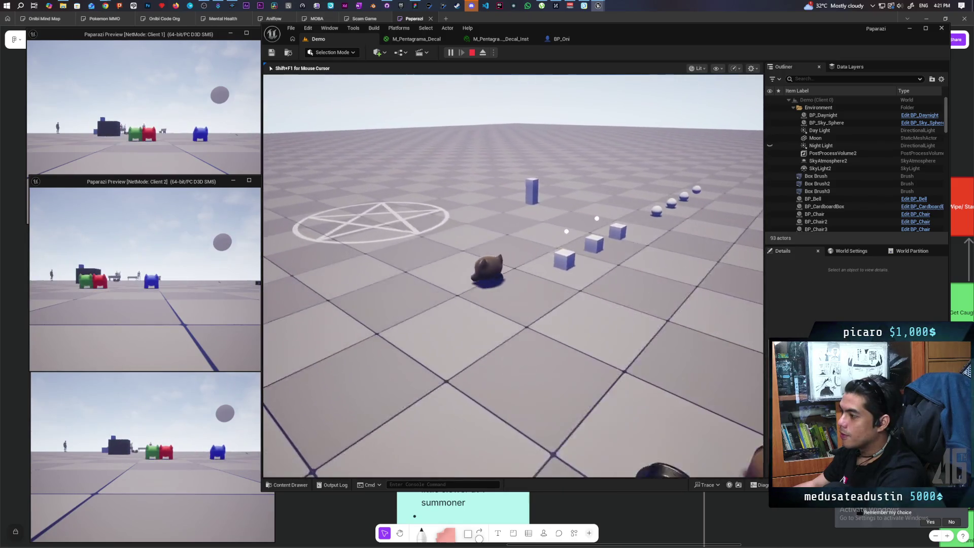
{"action": "key", "text": "w"}
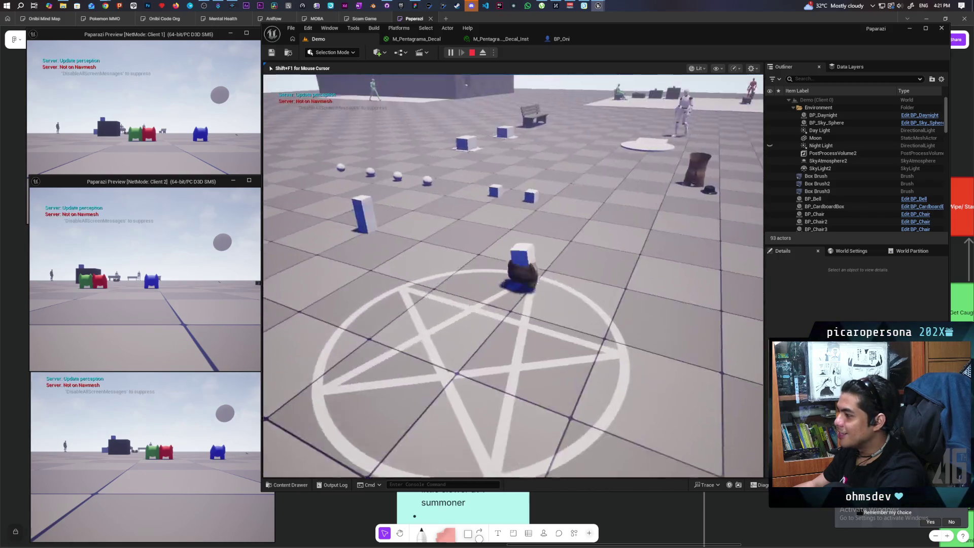
{"action": "key", "text": "w"}
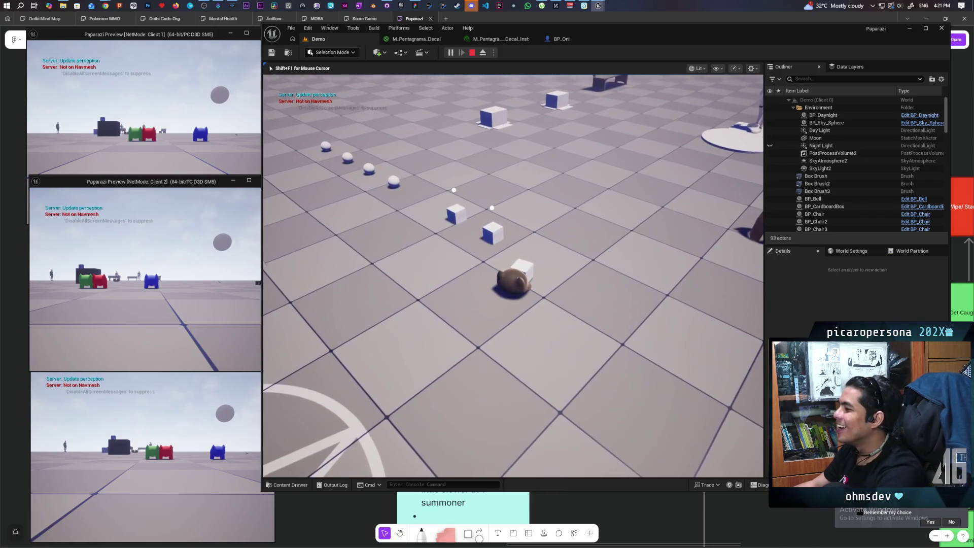
{"action": "key", "text": "w"}
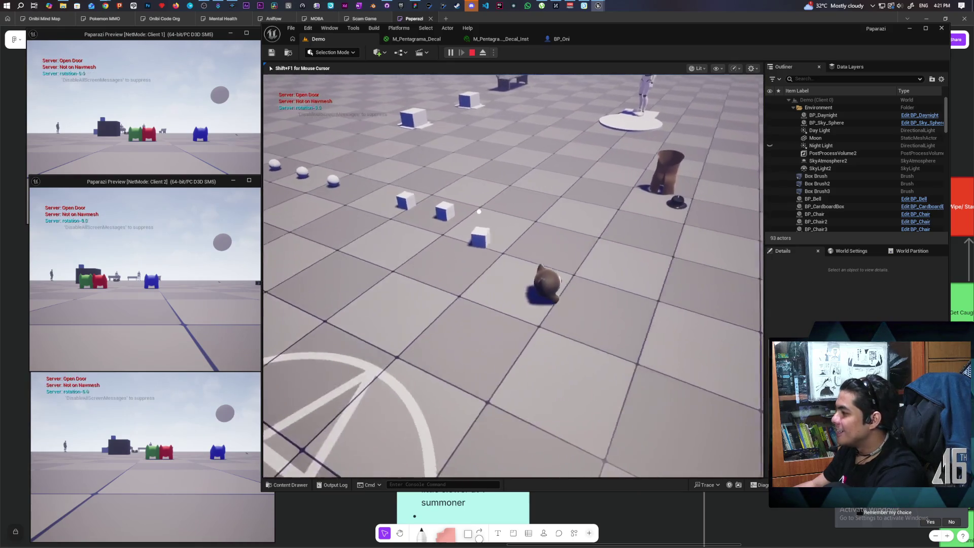
{"action": "key", "text": "w"}
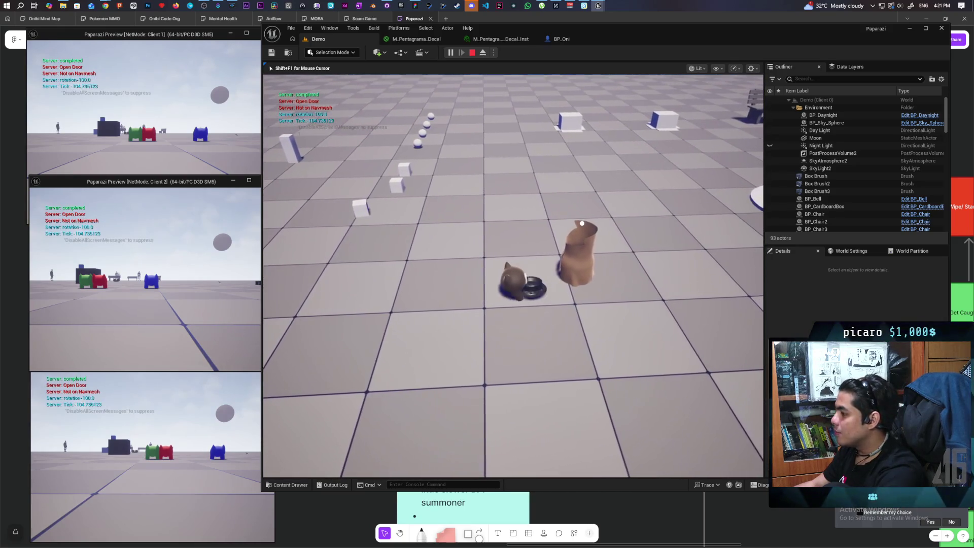
{"action": "key", "text": "w"}
{"action": "key", "text": "s"}
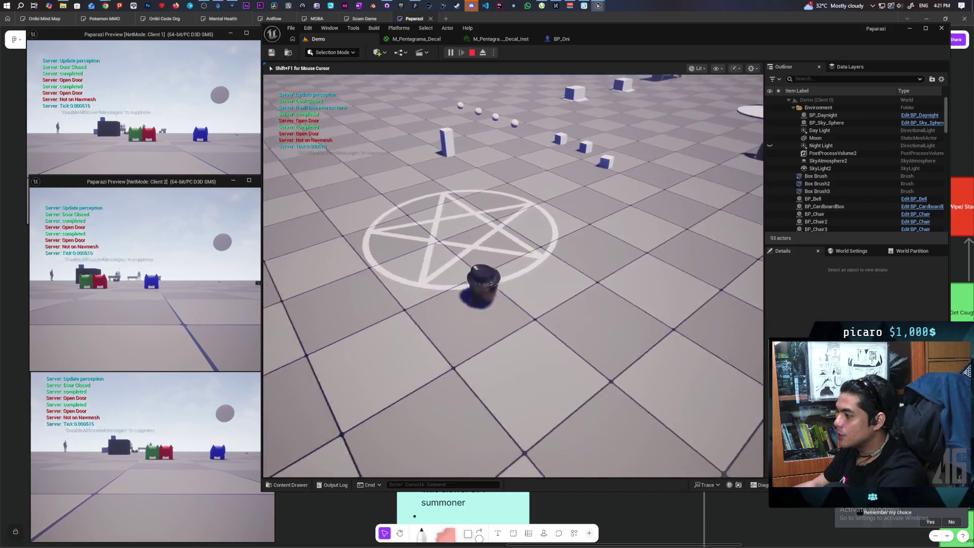
{"action": "key", "text": "w"}
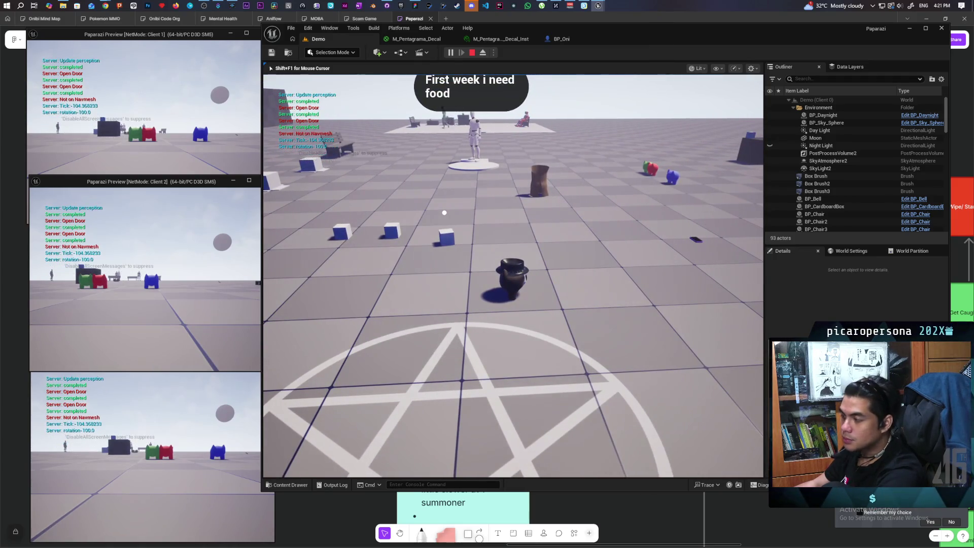
{"action": "key", "text": "Escape"}
{"action": "mouse_move", "coordinate": [730, 365]}
{"action": "left_mouse_down"}
{"action": "mouse_move", "coordinate": [724, 399]}
{"action": "mouse_move", "coordinate": [726, 373]}
{"action": "left_mouse_up"}
- Open the hat's parent BP_ObjectBase and tick Render CustomDepth Pass on its Cube component
{"action": "left_click", "coordinate": [589, 325]}
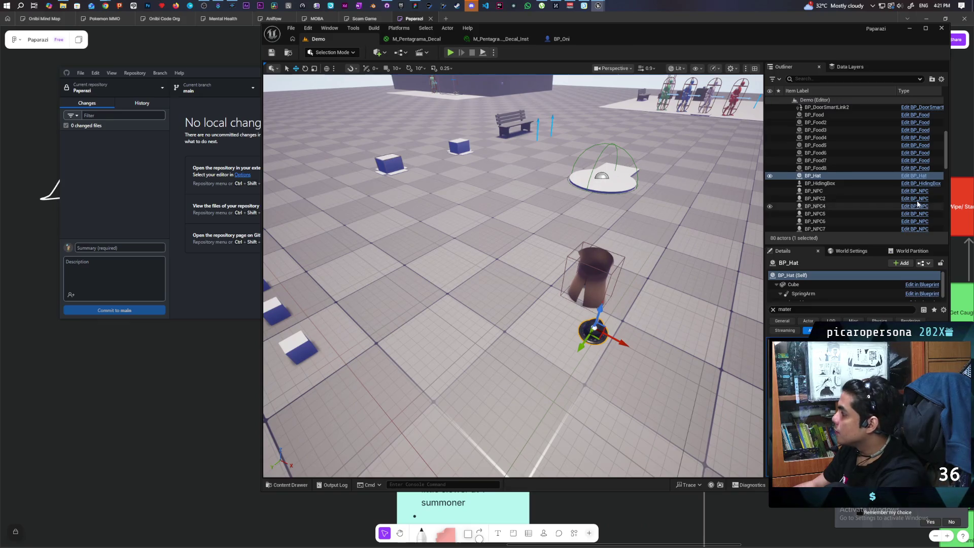
{"action": "left_click", "coordinate": [911, 176]}
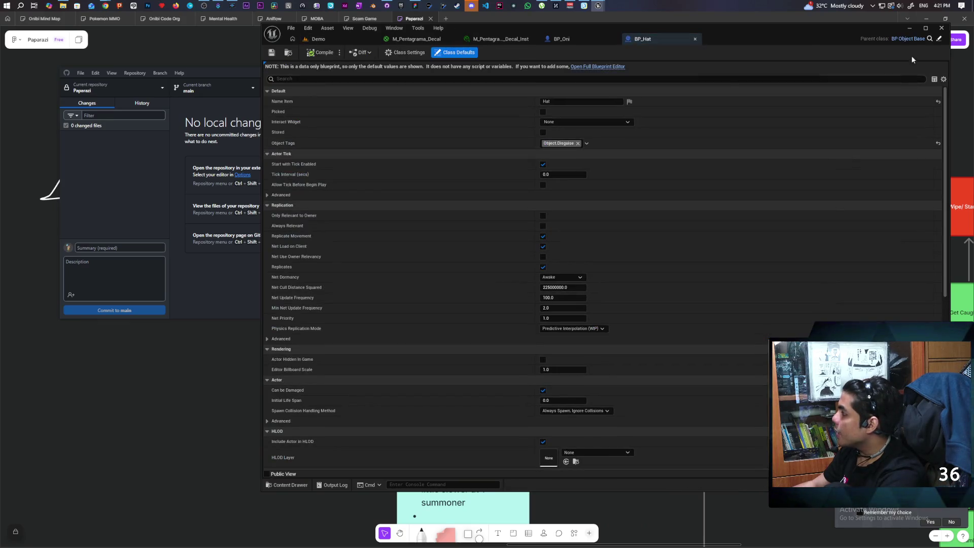
{"action": "left_click", "coordinate": [940, 39]}
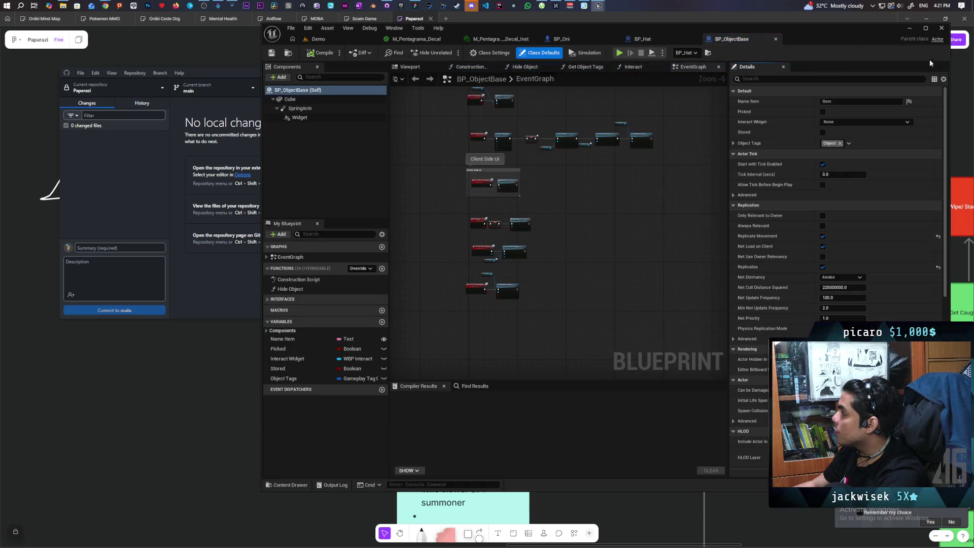
{"action": "left_click", "coordinate": [297, 100]}
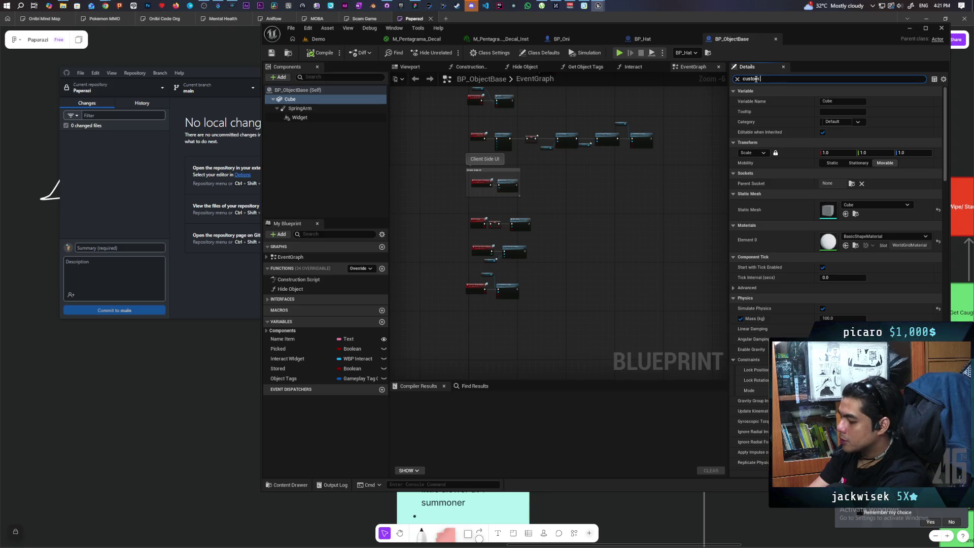
{"action": "type", "text": "dep"}
{"action": "left_click", "coordinate": [825, 112]}
- Compile BP_ObjectBase, return to the Demo level, and launch a new multiplayer play test
{"action": "left_click", "coordinate": [326, 54]}
{"action": "left_click", "coordinate": [332, 39]}
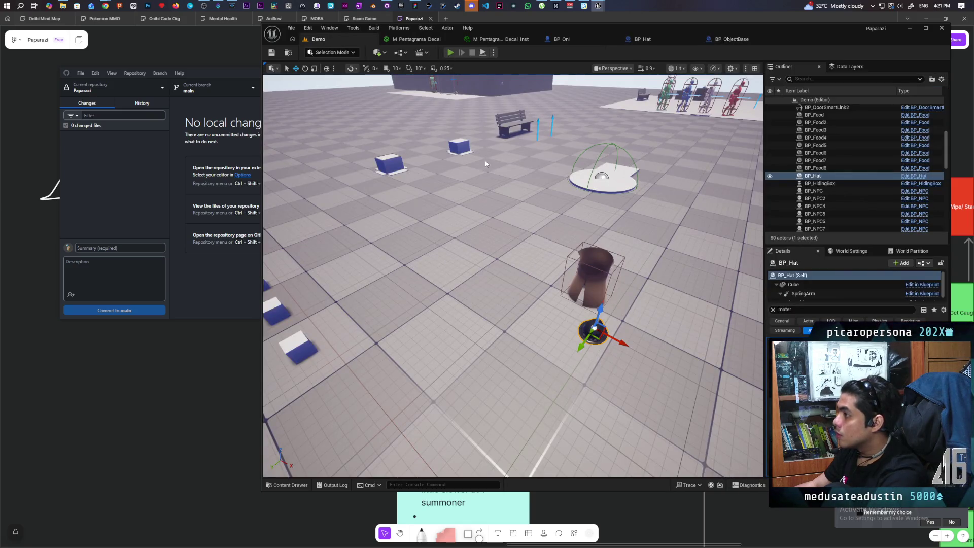
{"action": "key", "text": "alt+p"}
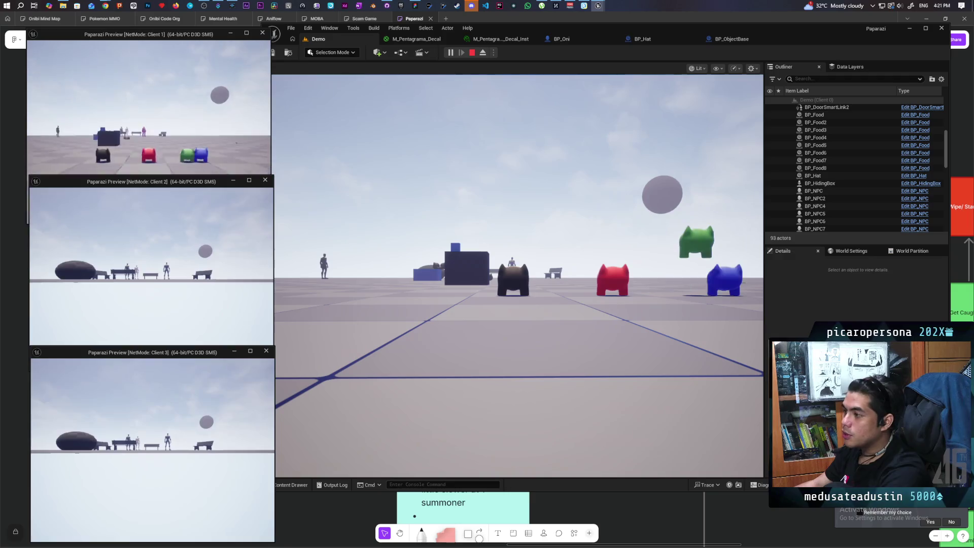
{"action": "left_click", "coordinate": [517, 274]}
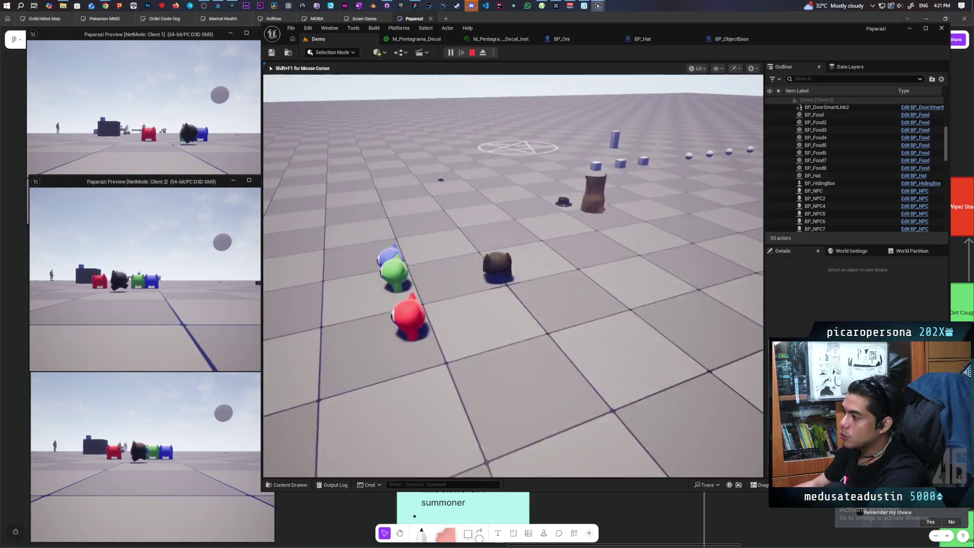
- Walk the hatted character onto the pentagram, around it, and off toward the brown figure
{"action": "key", "text": "w"}
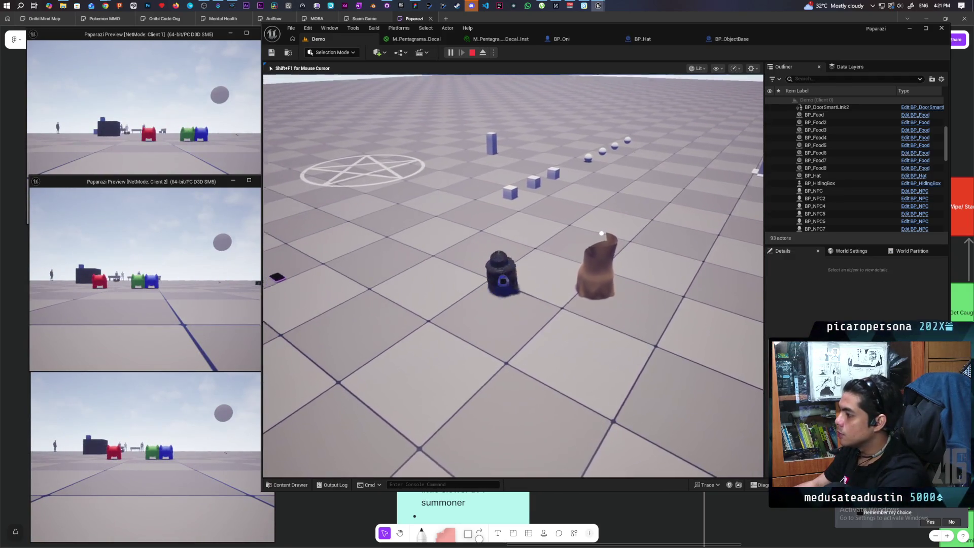
{"action": "key", "text": "w"}
{"action": "key", "text": "w"}
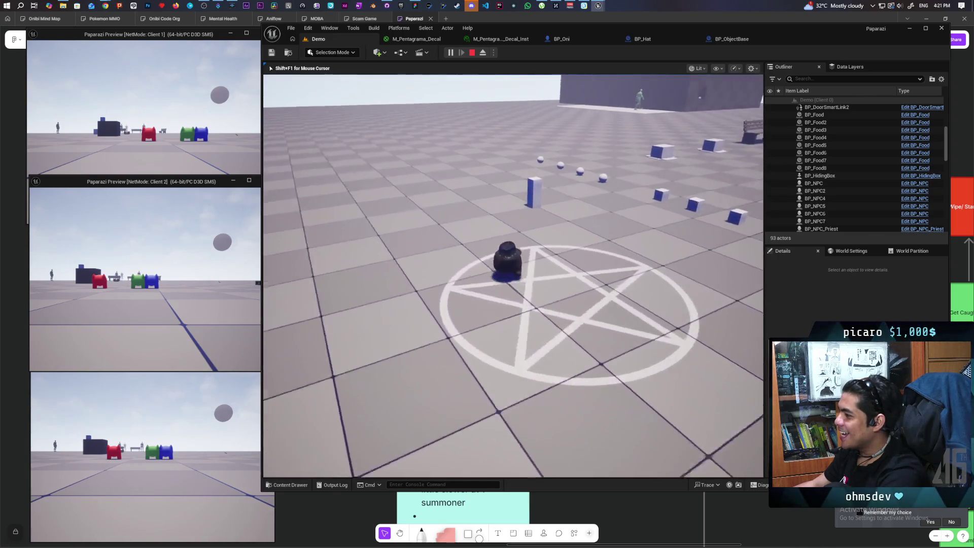
{"action": "key", "text": "w"}
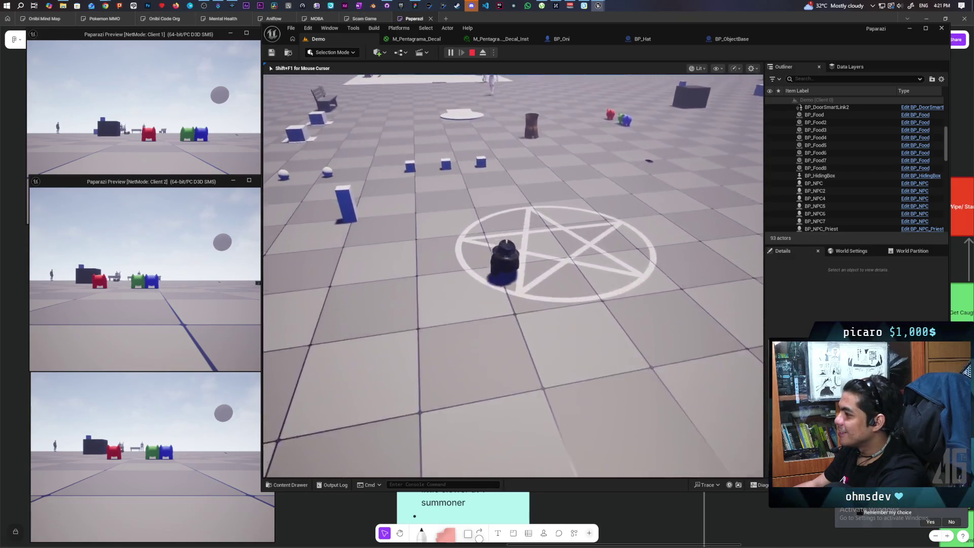
{"action": "key", "text": "w"}
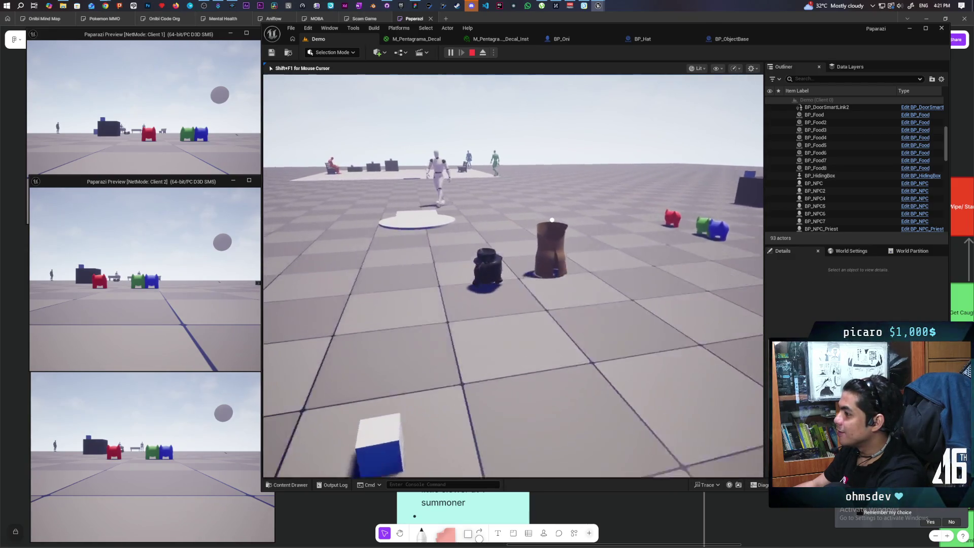
{"action": "key", "text": "e"}
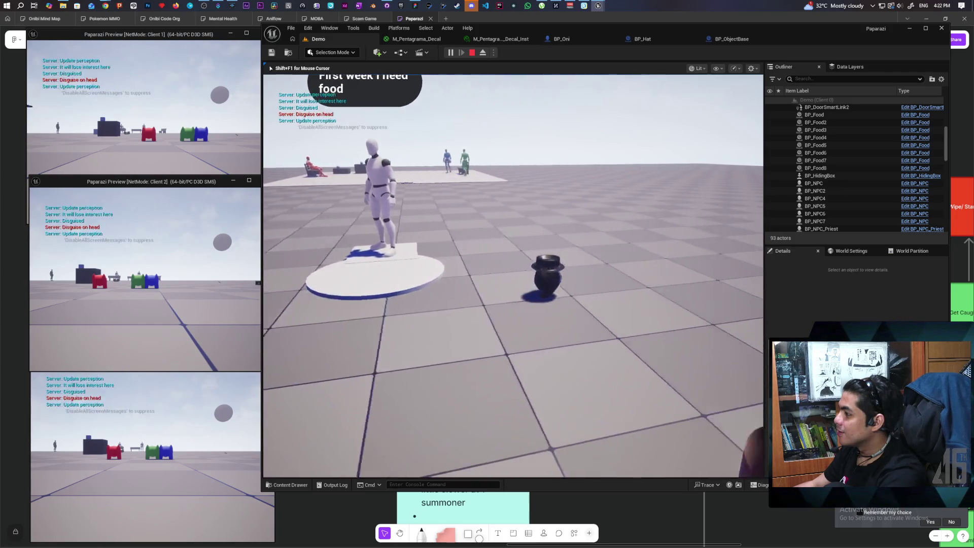
{"action": "key", "text": "w"}
- Switch between client windows and walk the pot character across the pentagram to the standing figure
{"action": "key", "text": "alt+Tab"}
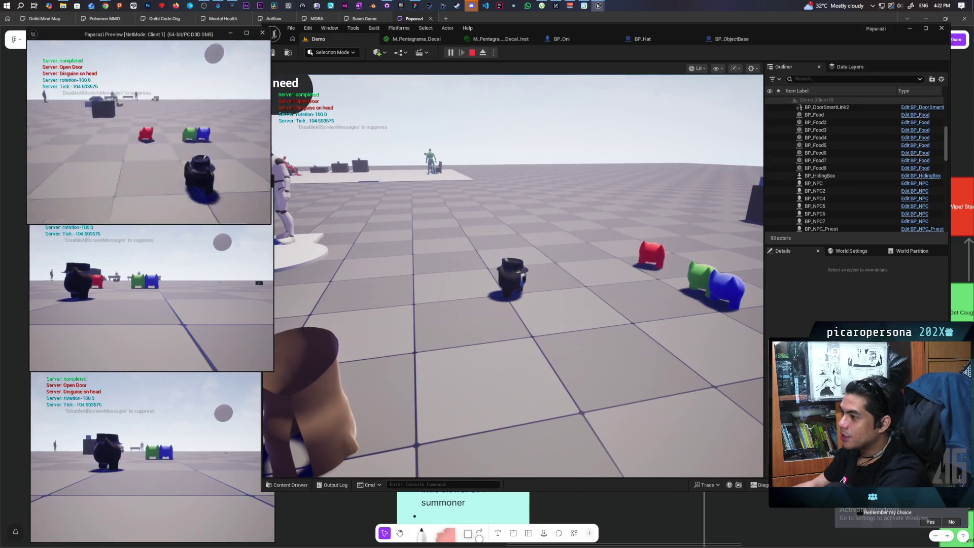
{"action": "key", "text": "w"}
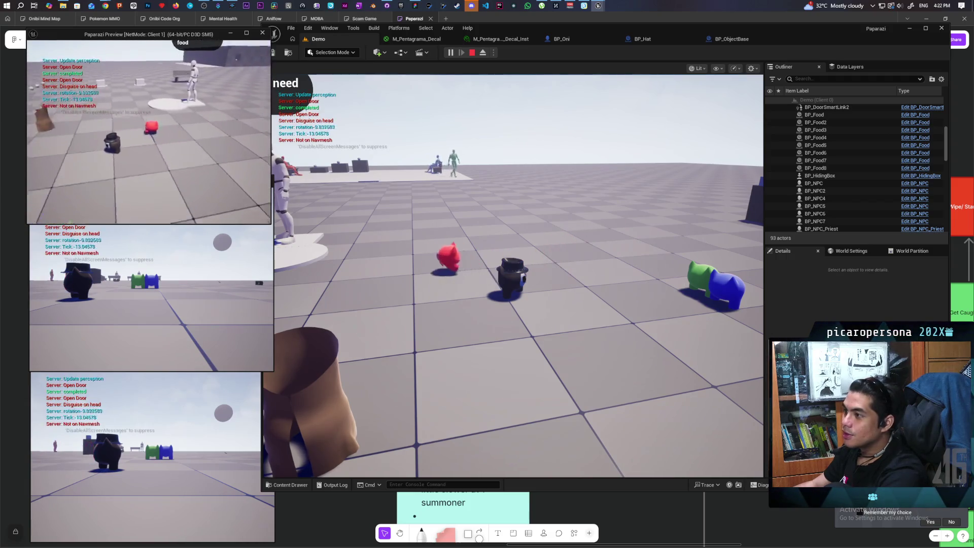
{"action": "key", "text": "w"}
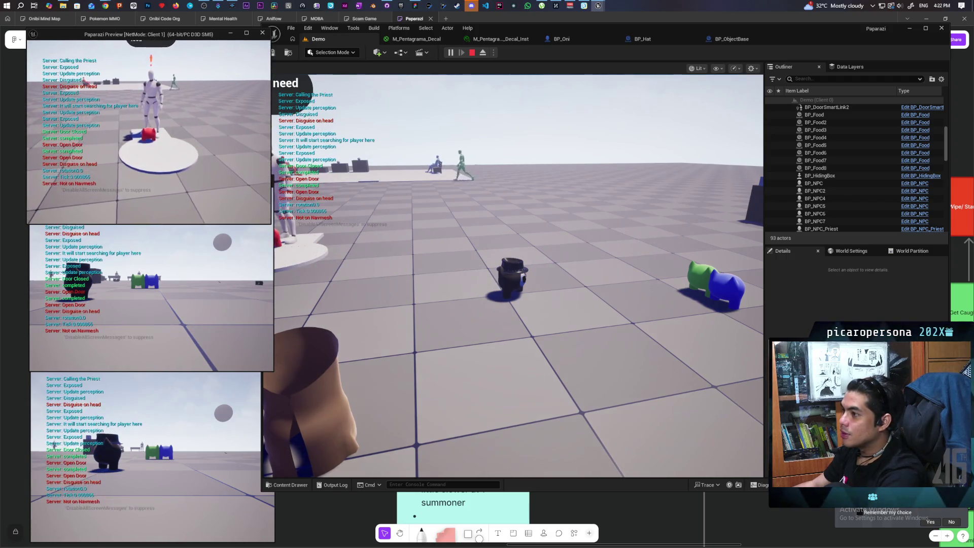
{"action": "key", "text": "w"}
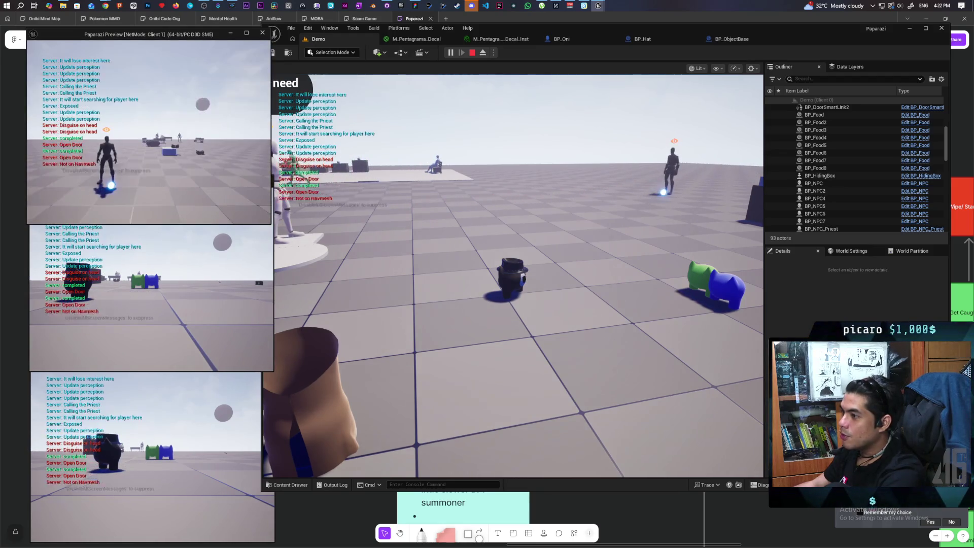
{"action": "key", "text": "alt+Tab"}
{"action": "key", "text": "w"}
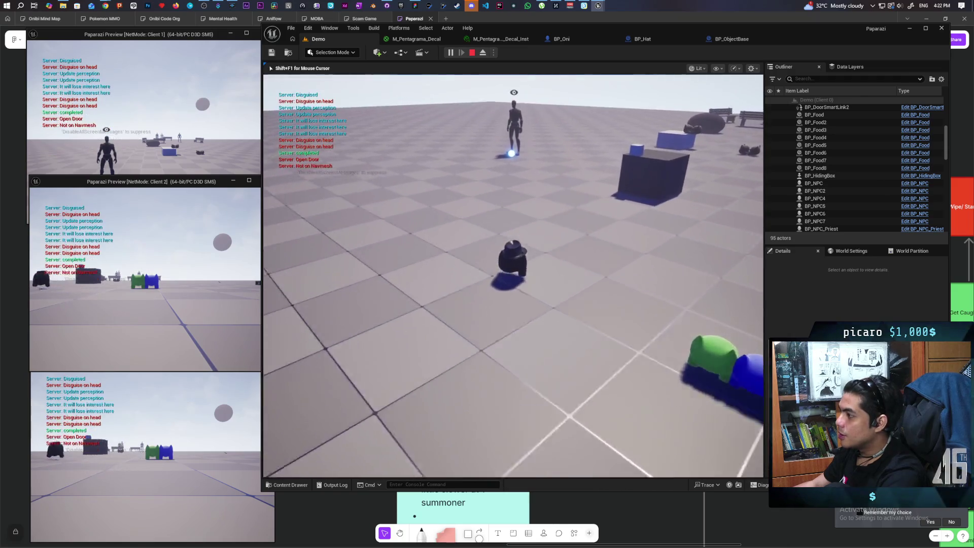
{"action": "key", "text": "w"}
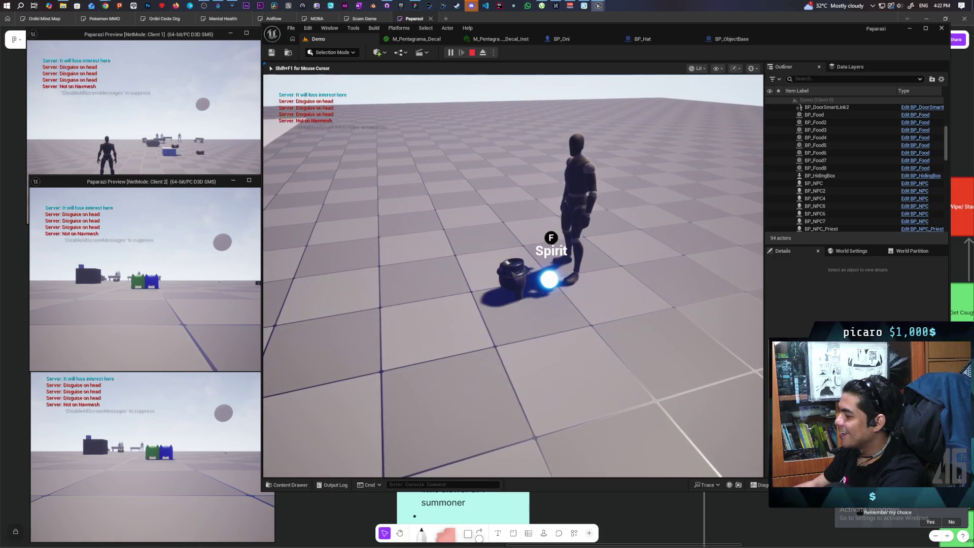
- Grab the Spirit orb with F, roam and dash with the pot character, then end the play test
{"action": "key", "text": "f"}
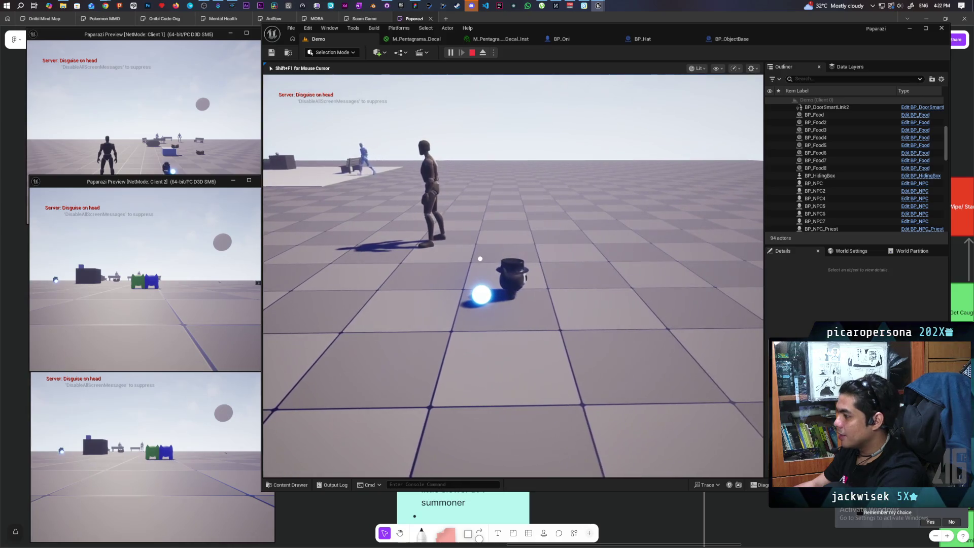
{"action": "key", "text": "e"}
{"action": "key", "text": "w"}
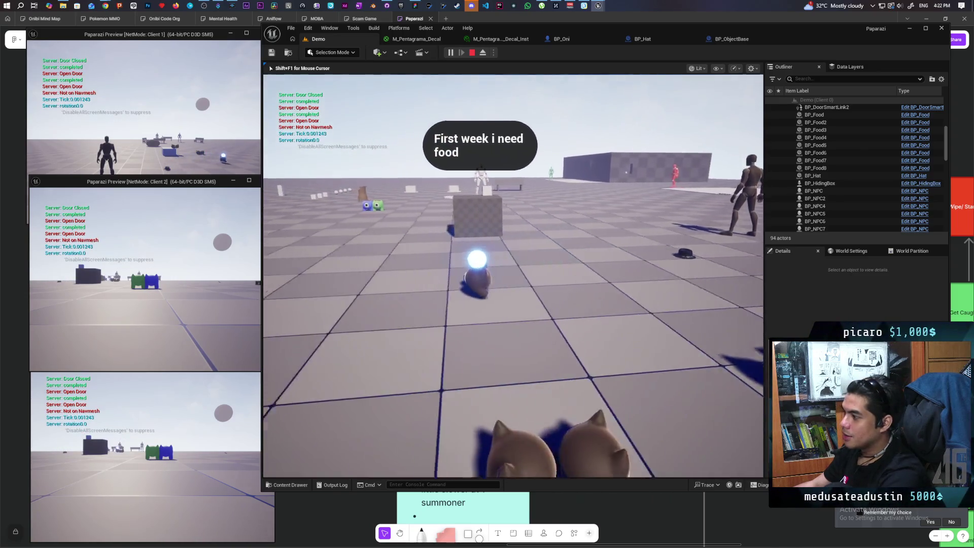
{"action": "key", "text": "w"}
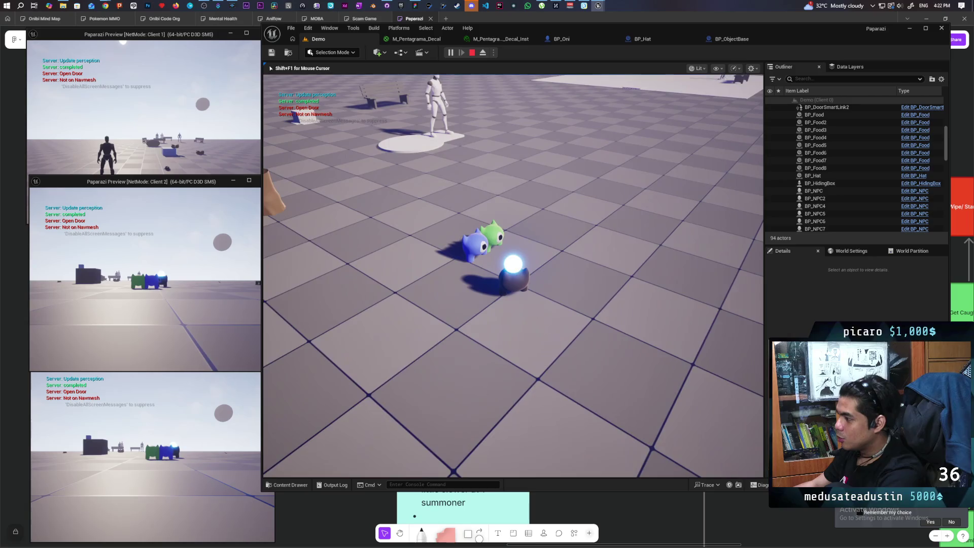
{"action": "key", "text": "space"}
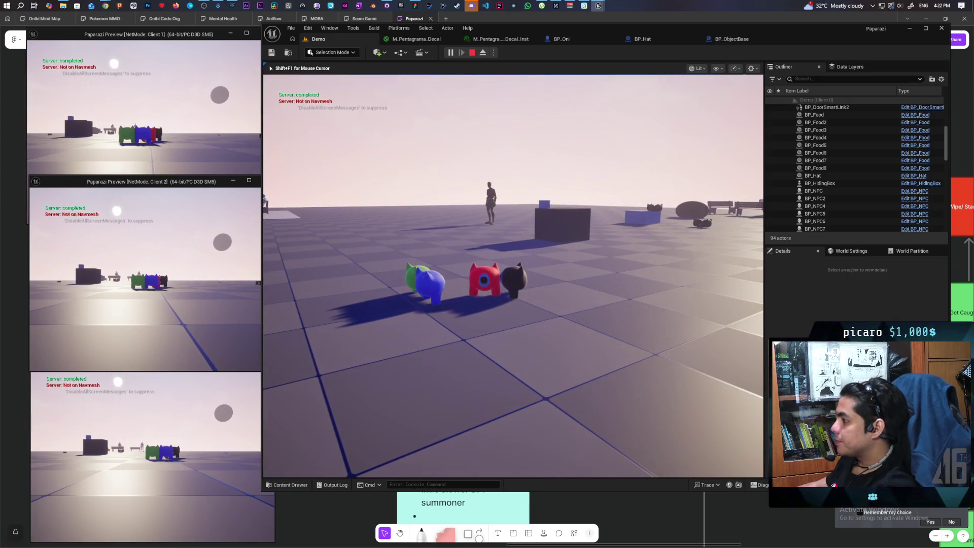
{"action": "key", "text": "Escape"}
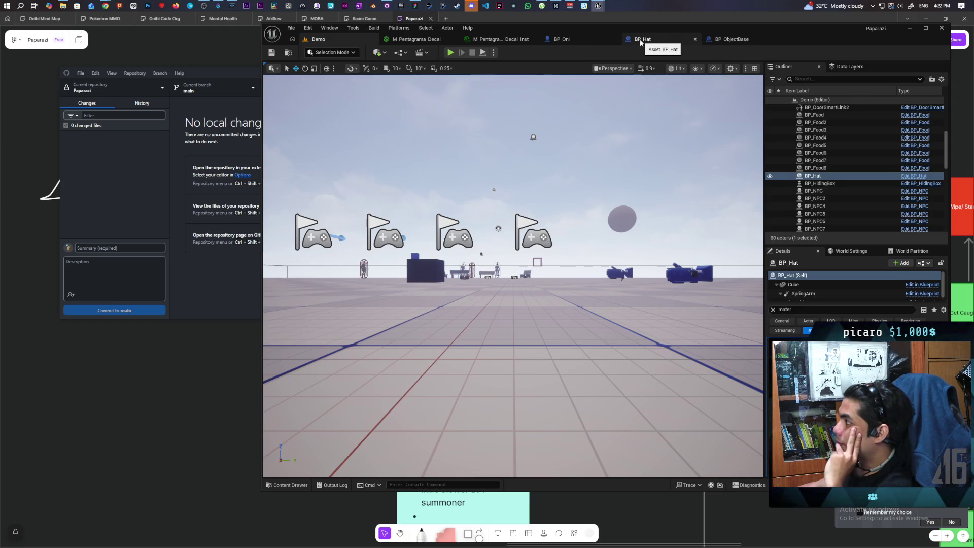
- Review the BP_ObjectBase, BP_Hat and BP_Oni Blueprints, finishing on M_Pentagrama_Decal_Inst
{"action": "left_click", "coordinate": [731, 41]}
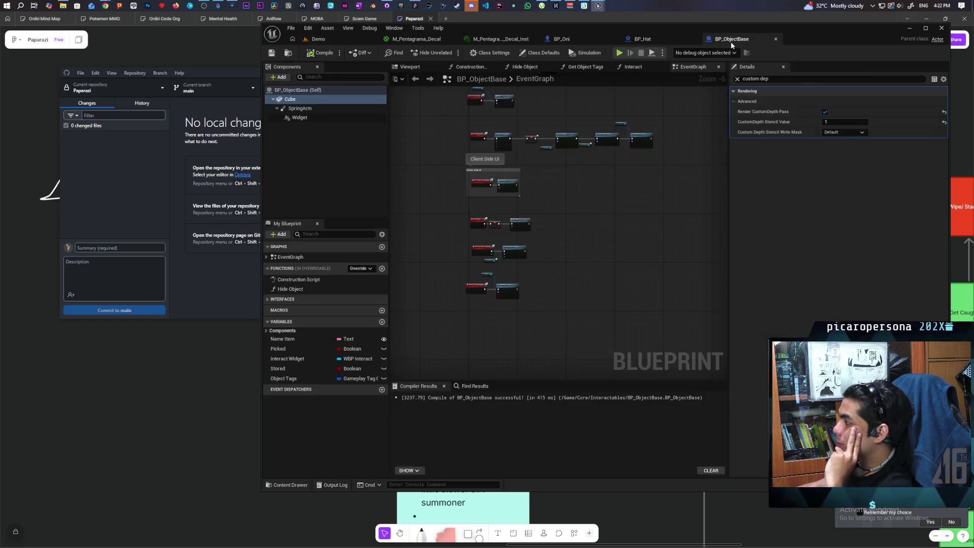
{"action": "left_click", "coordinate": [659, 42]}
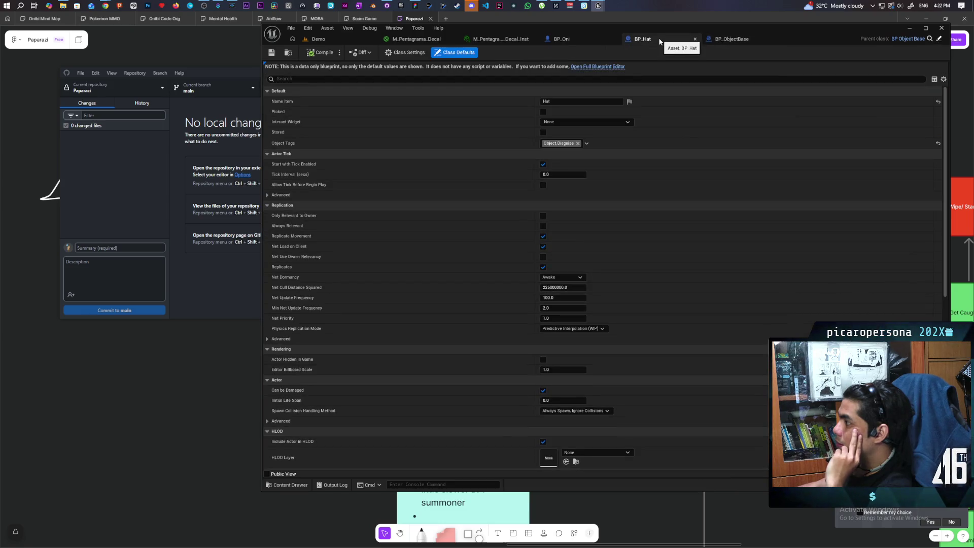
{"action": "left_click", "coordinate": [581, 38]}
{"action": "left_click", "coordinate": [495, 39]}
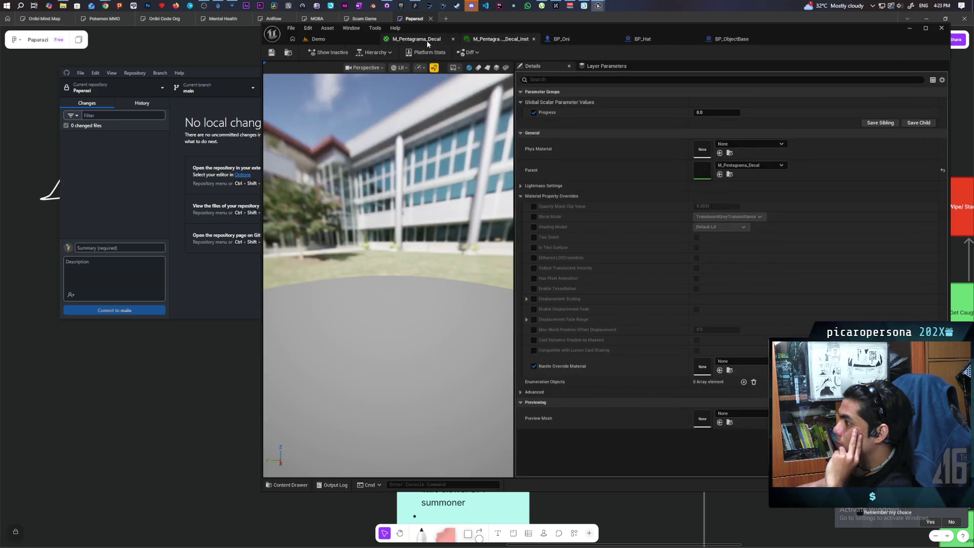
- Open M_Pentagrama_Decal and frame the texture sample and output nodes in the graph
{"action": "left_click", "coordinate": [416, 39]}
{"action": "scroll", "coordinate": [615, 243], "scroll_direction": "down", "scroll_amount": 3}
{"action": "scroll", "coordinate": [510, 257], "scroll_direction": "up", "scroll_amount": 3}
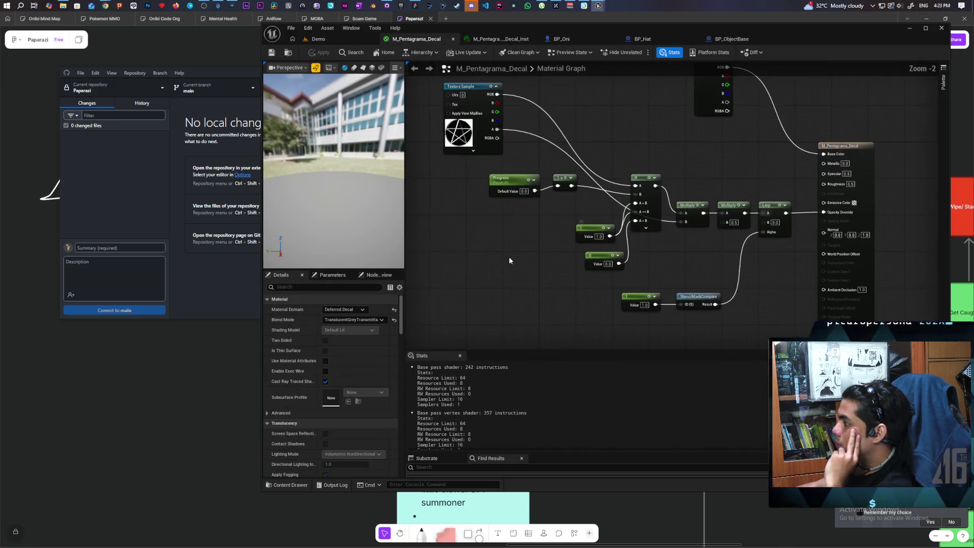
{"action": "left_click_drag", "start_coordinate": [568, 234], "coordinate": [563, 243]}
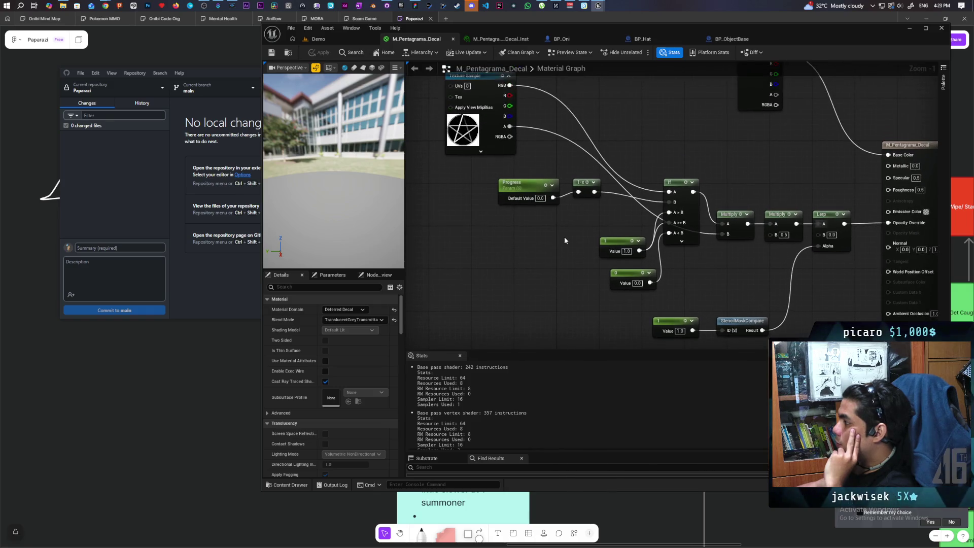
{"action": "mouse_move", "coordinate": [585, 195]}
{"action": "left_mouse_down"}
{"action": "mouse_move", "coordinate": [547, 218]}
{"action": "mouse_move", "coordinate": [585, 186]}
{"action": "mouse_move", "coordinate": [580, 192]}
{"action": "left_mouse_up"}
{"action": "left_click_drag", "start_coordinate": [557, 236], "coordinate": [542, 251]}
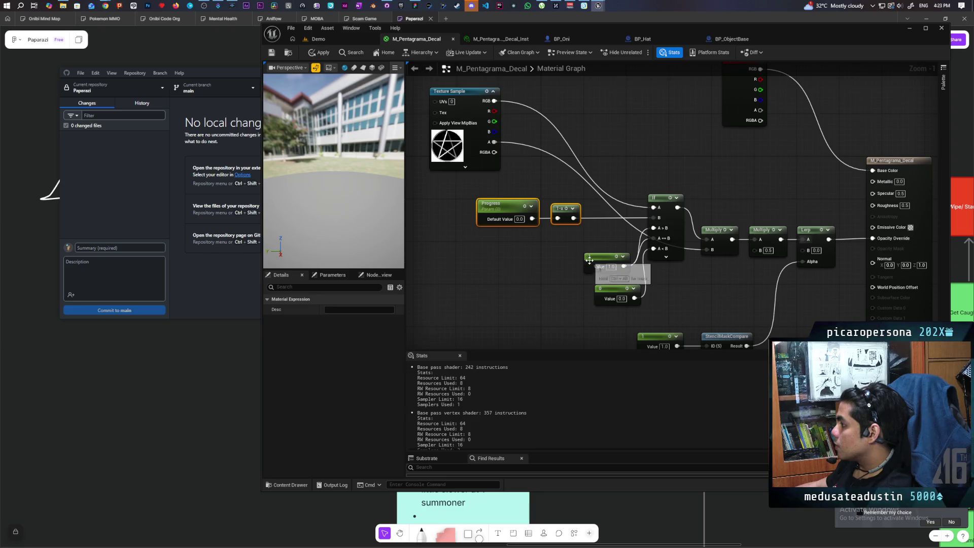
{"action": "mouse_move", "coordinate": [548, 255]}
{"action": "left_mouse_down"}
{"action": "mouse_move", "coordinate": [542, 300]}
{"action": "mouse_move", "coordinate": [561, 289]}
{"action": "mouse_move", "coordinate": [560, 309]}
{"action": "left_mouse_up"}
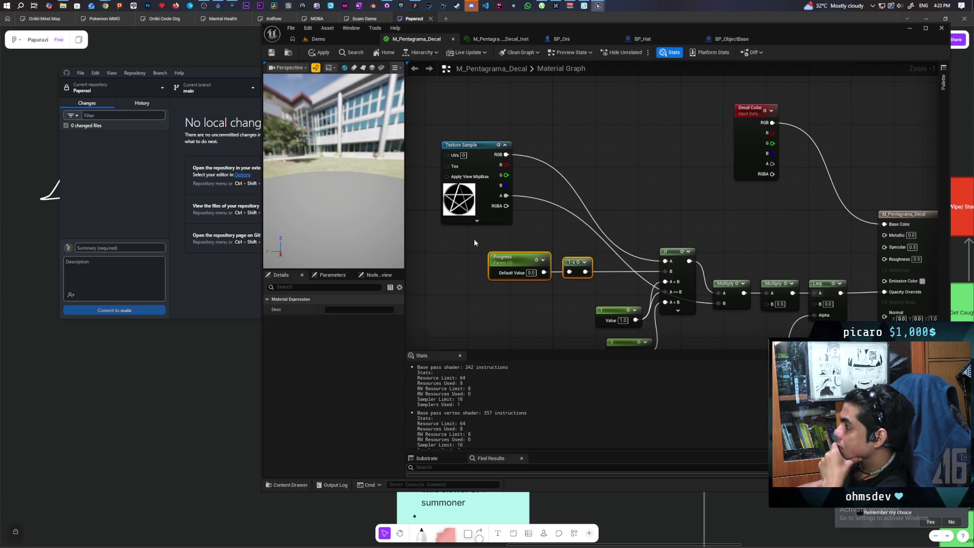
{"action": "left_click_drag", "start_coordinate": [474, 238], "coordinate": [515, 230]}
- Wire the texture sample's alpha straight into Opacity Override, then return to the Demo level
{"action": "mouse_move", "coordinate": [473, 192]}
{"action": "left_mouse_down"}
{"action": "mouse_move", "coordinate": [558, 224]}
{"action": "mouse_move", "coordinate": [857, 288]}
{"action": "left_mouse_up"}
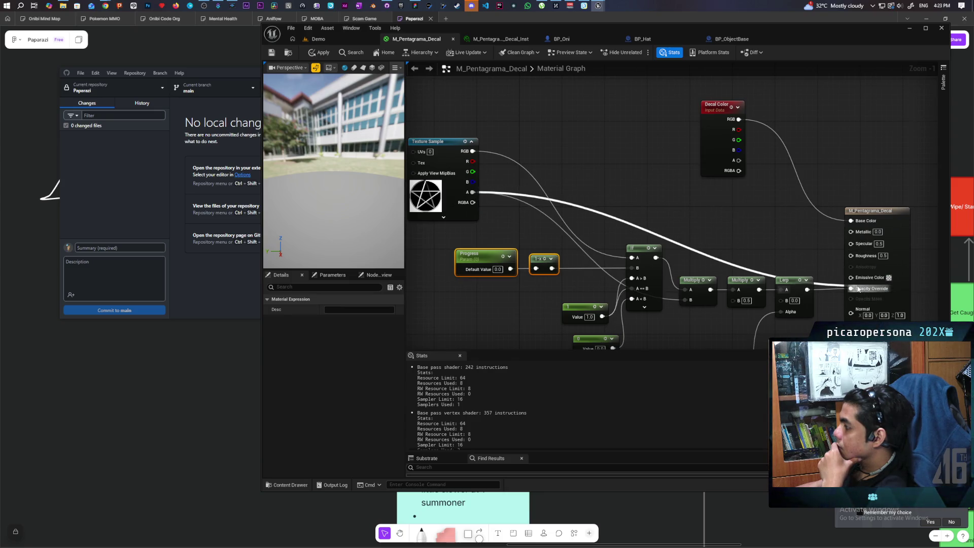
{"action": "left_click_drag", "start_coordinate": [858, 288], "coordinate": [858, 289]}
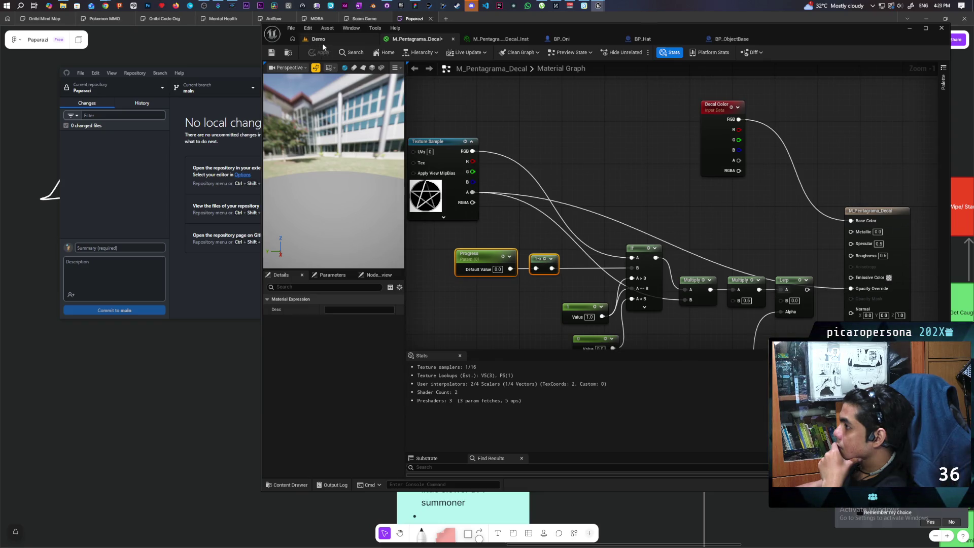
{"action": "left_click", "coordinate": [319, 39]}
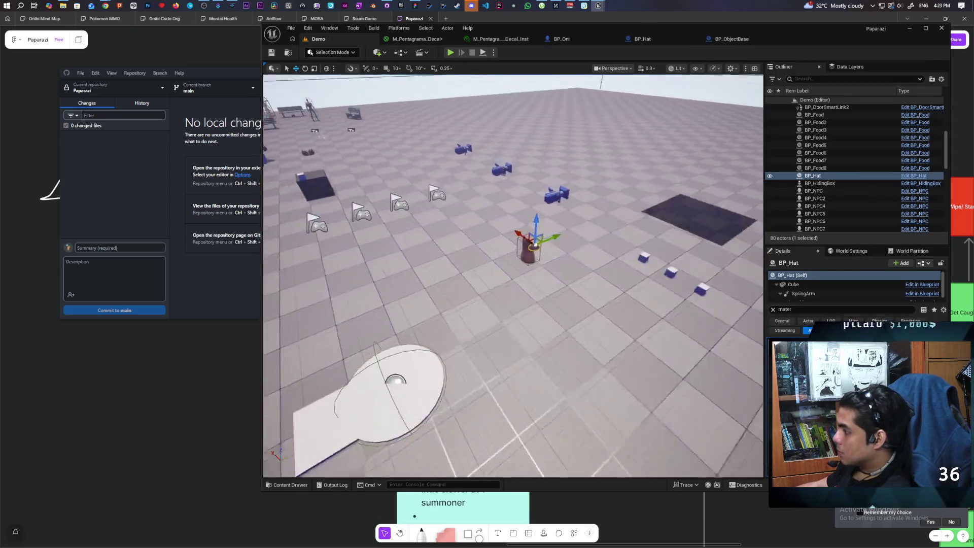
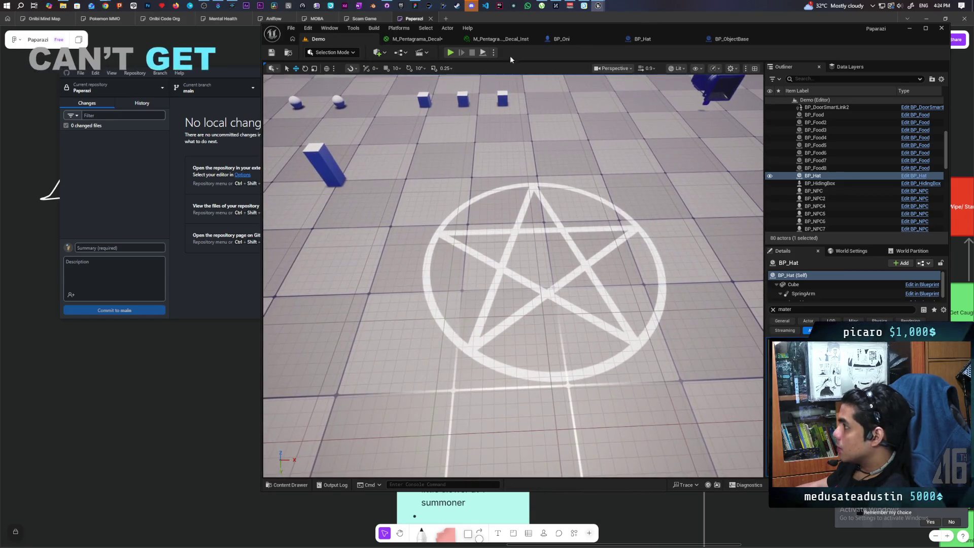
- Apply the pending graph changes in the M_Pentagrama_Decal material
{"action": "left_click", "coordinate": [507, 41]}
{"action": "left_click", "coordinate": [416, 39]}
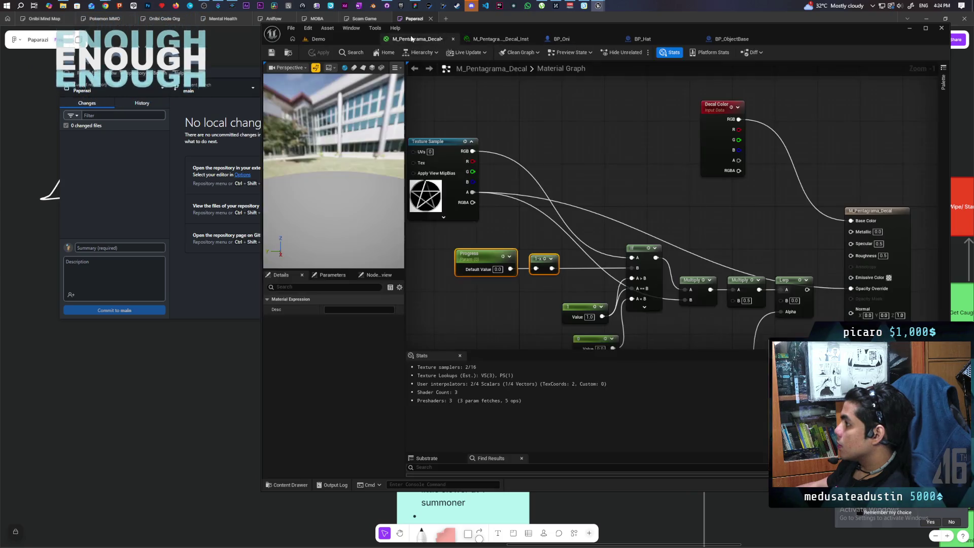
{"action": "left_click_drag", "start_coordinate": [795, 220], "coordinate": [808, 210]}
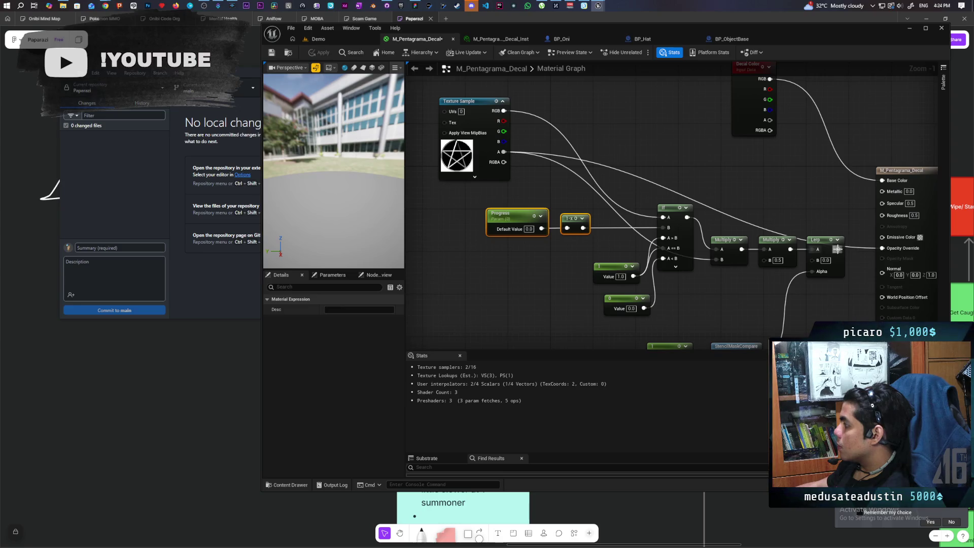
{"action": "key", "text": "ctrl+s"}
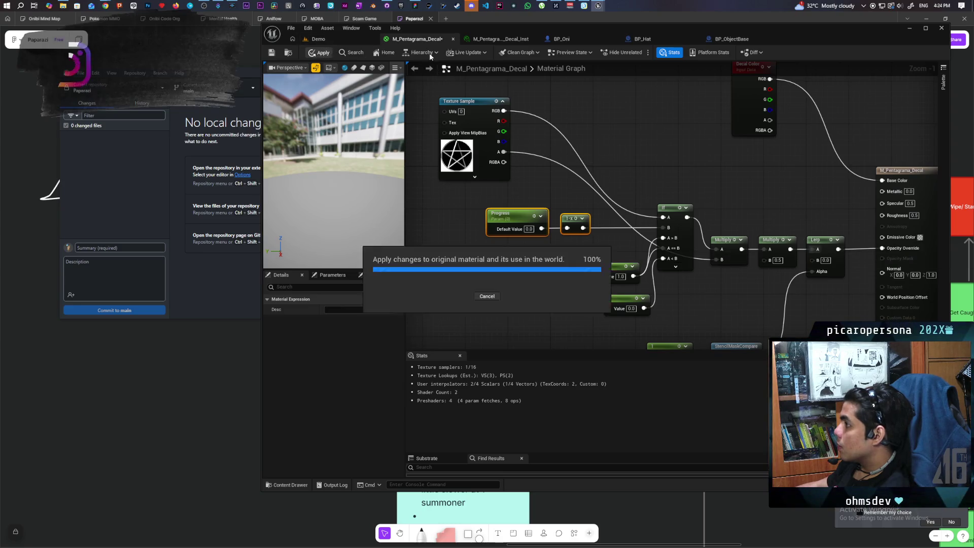
- Detach M_Pentagrama_Decal_Inst into a floating window over the Demo viewport
{"action": "left_click", "coordinate": [507, 39]}
{"action": "left_click_drag", "start_coordinate": [502, 39], "coordinate": [473, 120]}
{"action": "left_click", "coordinate": [354, 38]}
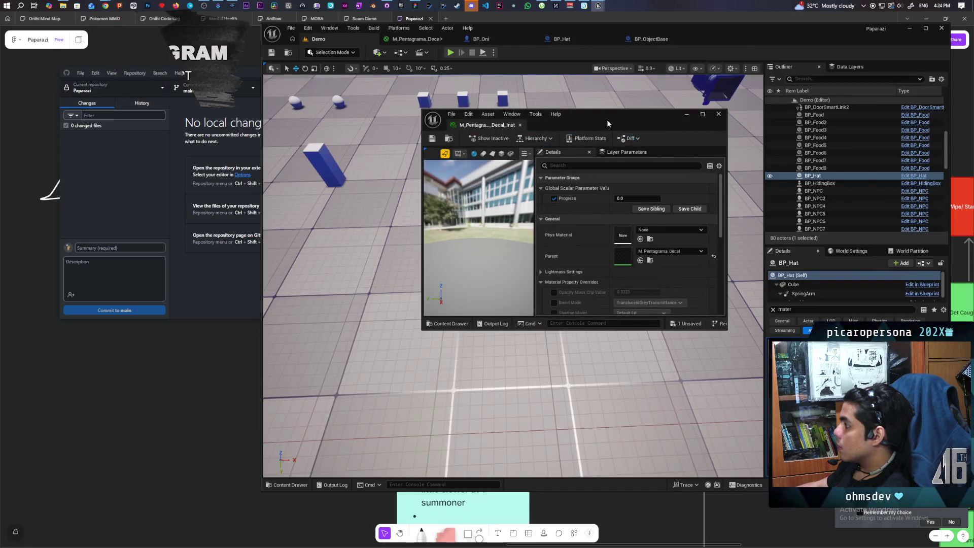
- Scrub the instance's Progress up and down, leaving it at about 1.02 with the full pentagram drawn
{"action": "left_click_drag", "start_coordinate": [610, 125], "coordinate": [819, 124]}
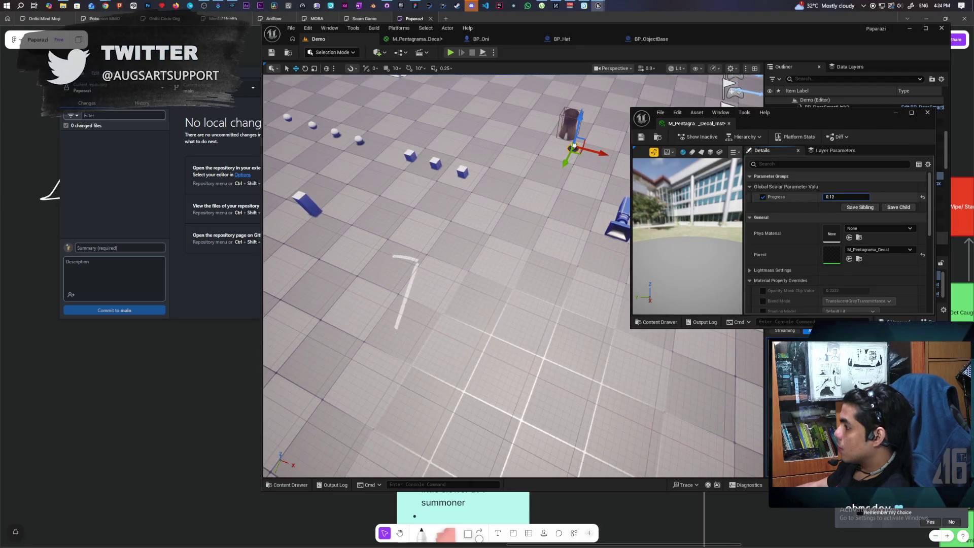
{"action": "left_click_drag", "start_coordinate": [846, 196], "coordinate": [883, 197]}
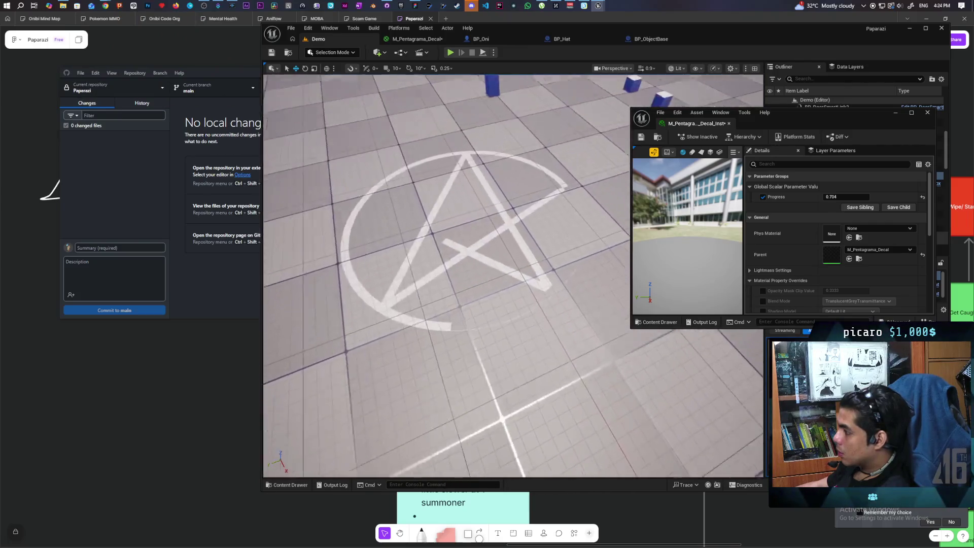
{"action": "mouse_move", "coordinate": [846, 197]}
{"action": "left_mouse_down"}
{"action": "mouse_move", "coordinate": [788, 197]}
{"action": "mouse_move", "coordinate": [873, 197]}
{"action": "mouse_move", "coordinate": [764, 197]}
{"action": "left_mouse_up"}
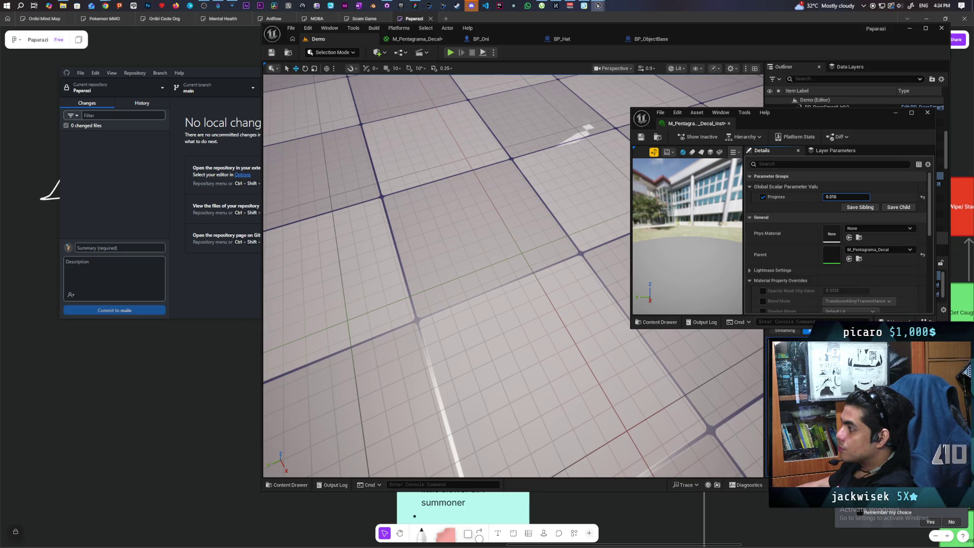
{"action": "left_click_drag", "start_coordinate": [763, 197], "coordinate": [852, 197]}
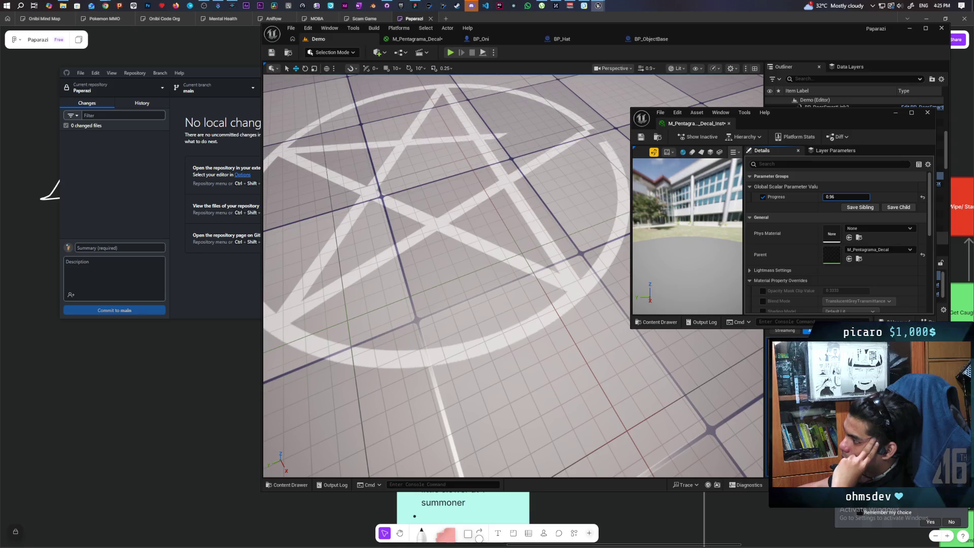
{"action": "mouse_move", "coordinate": [852, 197]}
{"action": "left_mouse_down"}
{"action": "mouse_move", "coordinate": [817, 197]}
{"action": "mouse_move", "coordinate": [847, 197]}
{"action": "left_mouse_up"}
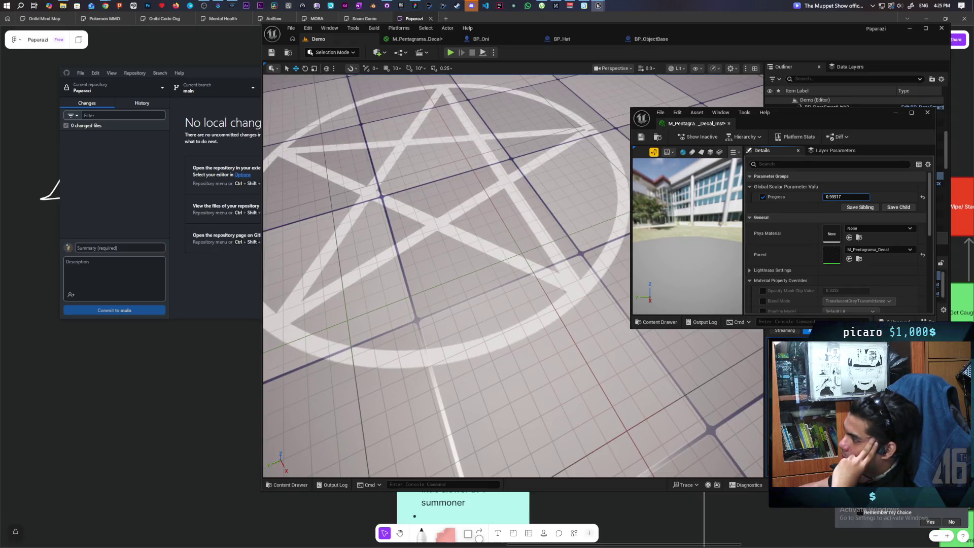
{"action": "mouse_move", "coordinate": [851, 122]}
{"action": "left_mouse_down"}
{"action": "mouse_move", "coordinate": [666, 234]}
{"action": "mouse_move", "coordinate": [646, 302]}
{"action": "mouse_move", "coordinate": [628, 313]}
{"action": "left_mouse_up"}
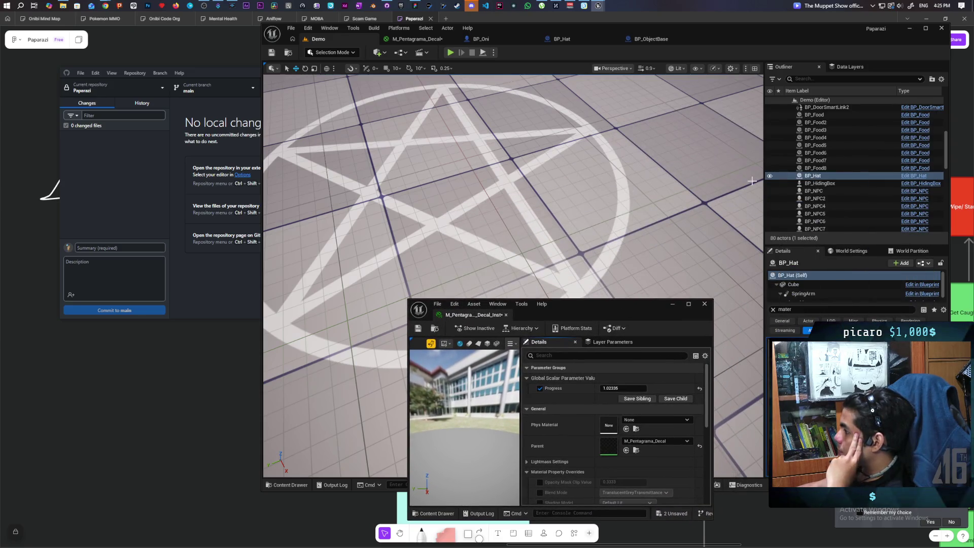
- Select BP_SummoningCircle2 in the Outliner and its NewDecalComponent
{"action": "scroll", "coordinate": [840, 181], "scroll_direction": "up", "scroll_amount": 5}
{"action": "scroll", "coordinate": [839, 180], "scroll_direction": "up", "scroll_amount": 2}
{"action": "scroll", "coordinate": [840, 181], "scroll_direction": "down", "scroll_amount": 7}
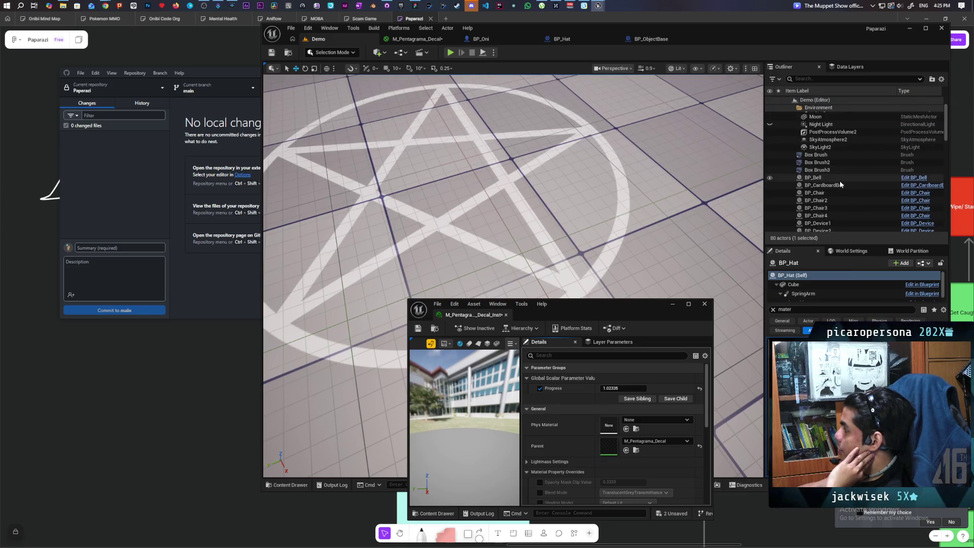
{"action": "scroll", "coordinate": [841, 184], "scroll_direction": "down", "scroll_amount": 3}
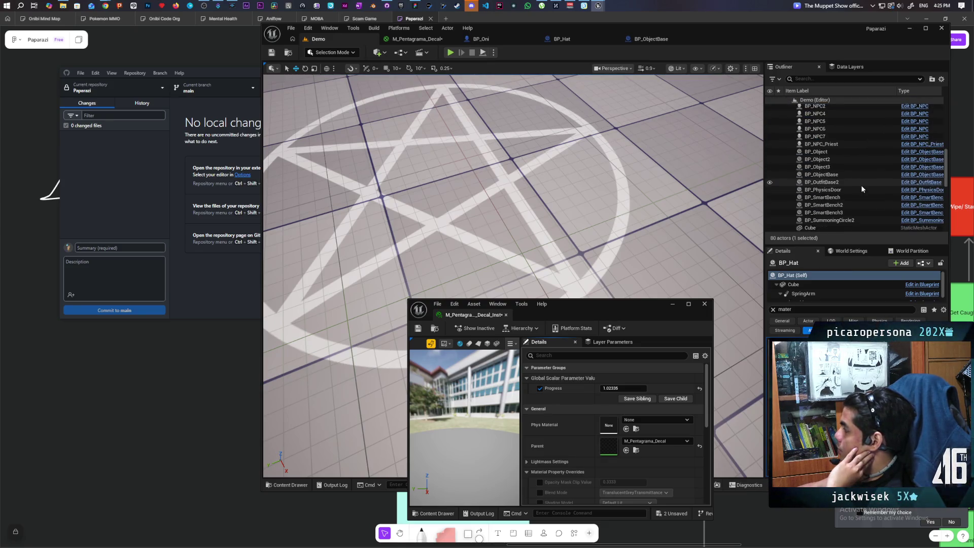
{"action": "left_click", "coordinate": [871, 196]}
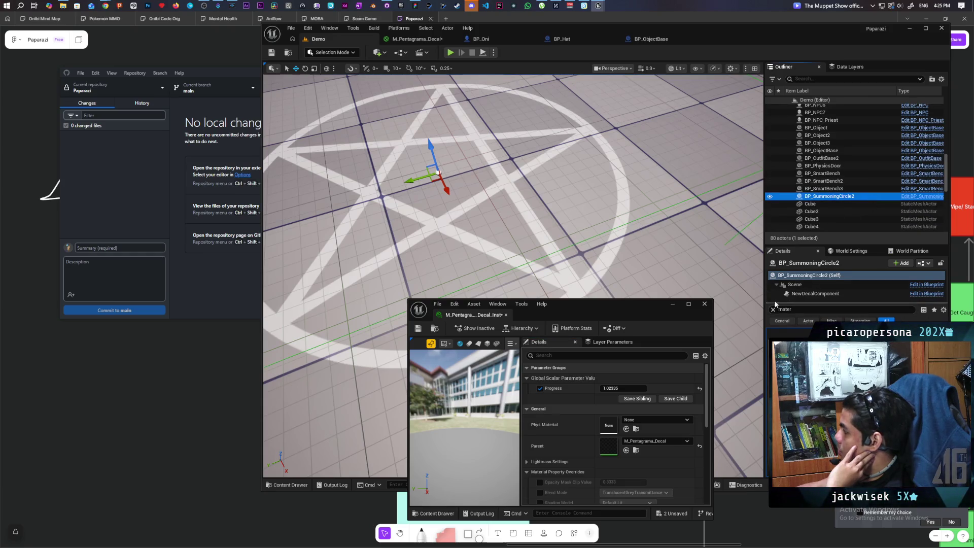
{"action": "left_click", "coordinate": [814, 294]}
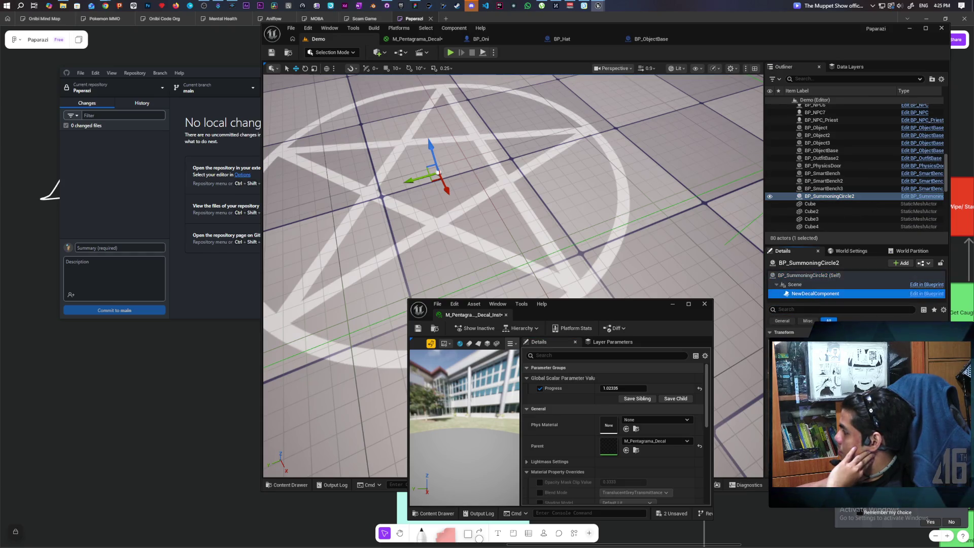
- Set the decal component's Decal Color to red
{"action": "left_click", "coordinate": [863, 356]}
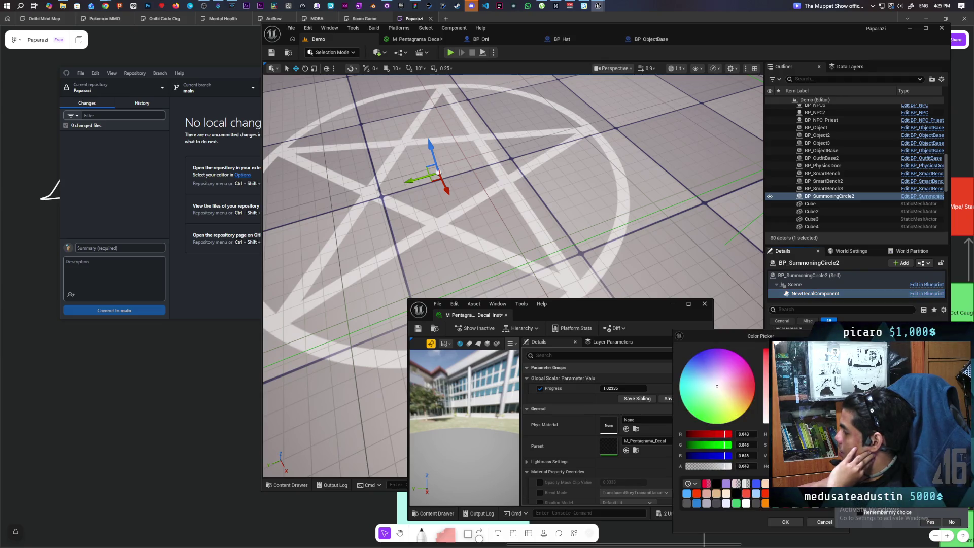
{"action": "left_click_drag", "start_coordinate": [734, 401], "coordinate": [755, 386]}
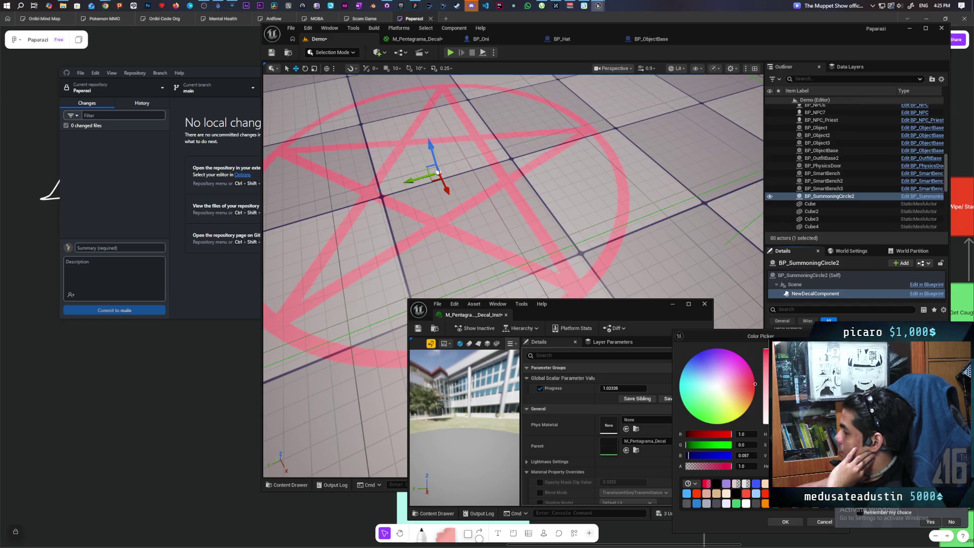
{"action": "key", "text": "Return"}
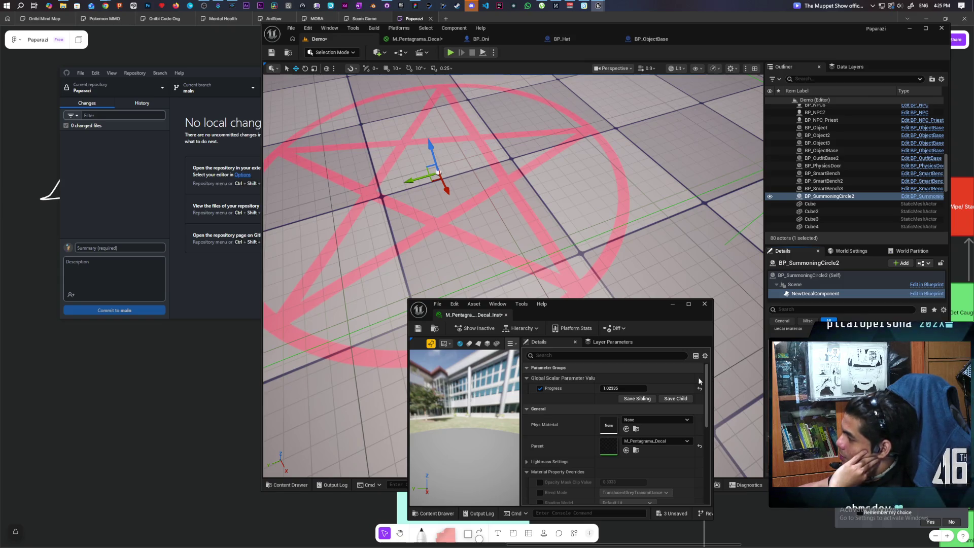
{"action": "left_click", "coordinate": [429, 40]}
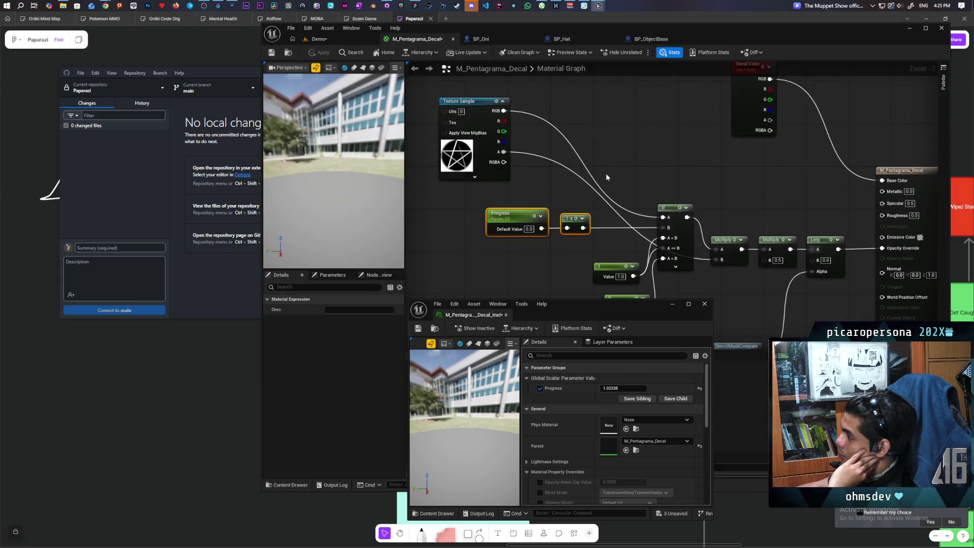
- Set the Multiply node's B value to 1.0 and apply the material
{"action": "left_click_drag", "start_coordinate": [790, 205], "coordinate": [746, 138]}
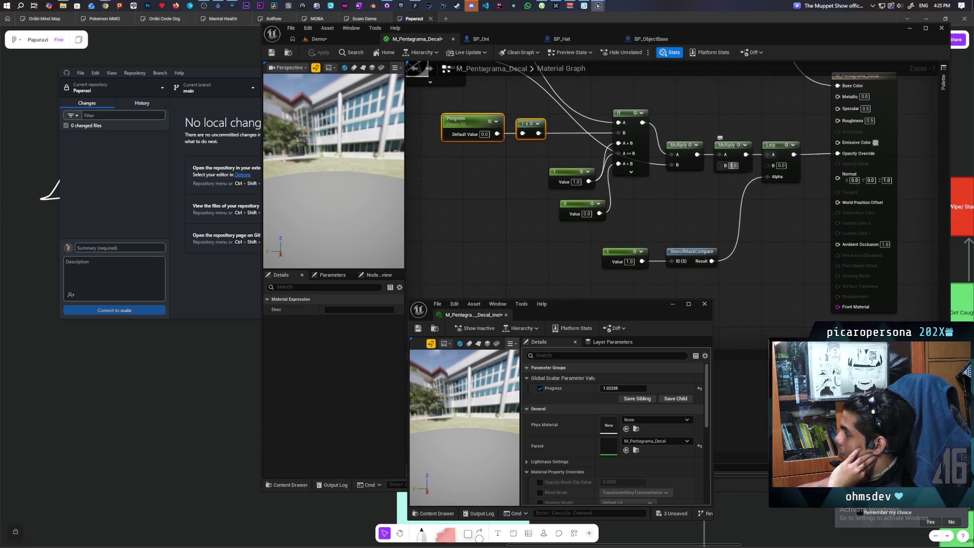
{"action": "type", "text": "1"}
{"action": "left_click", "coordinate": [690, 206]}
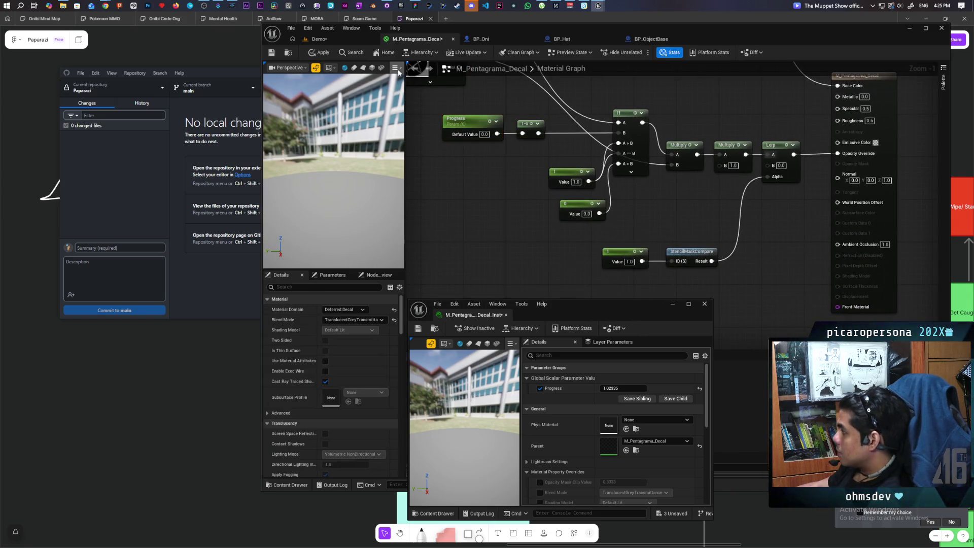
{"action": "left_click", "coordinate": [319, 53]}
- Fly the Demo viewport camera around the red pentagram decal on the floor
{"action": "left_click", "coordinate": [351, 40]}
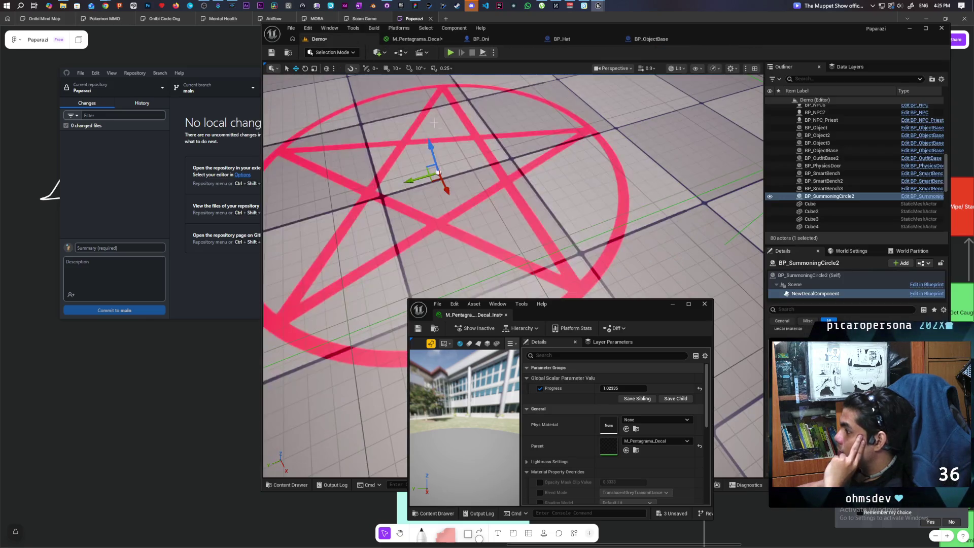
{"action": "key", "text": "w"}
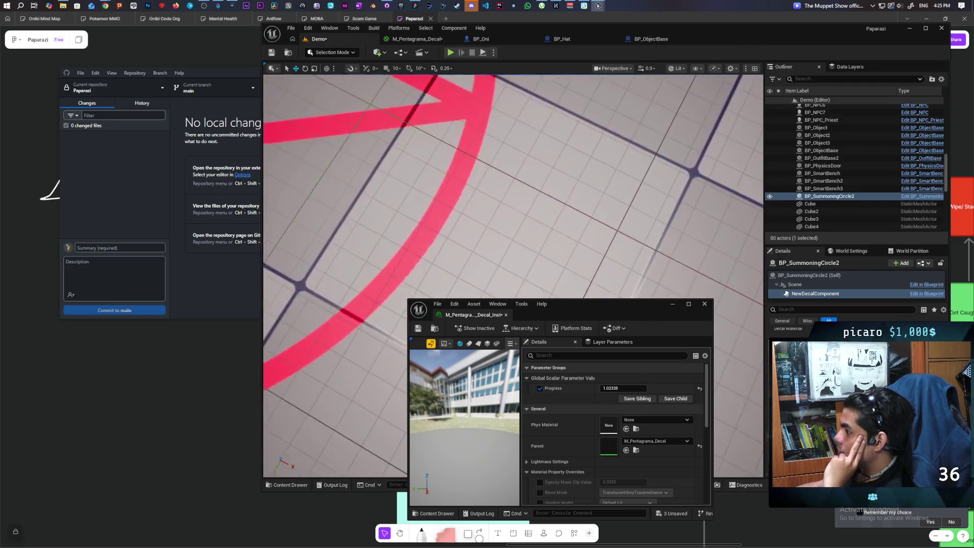
{"action": "key", "text": "f"}
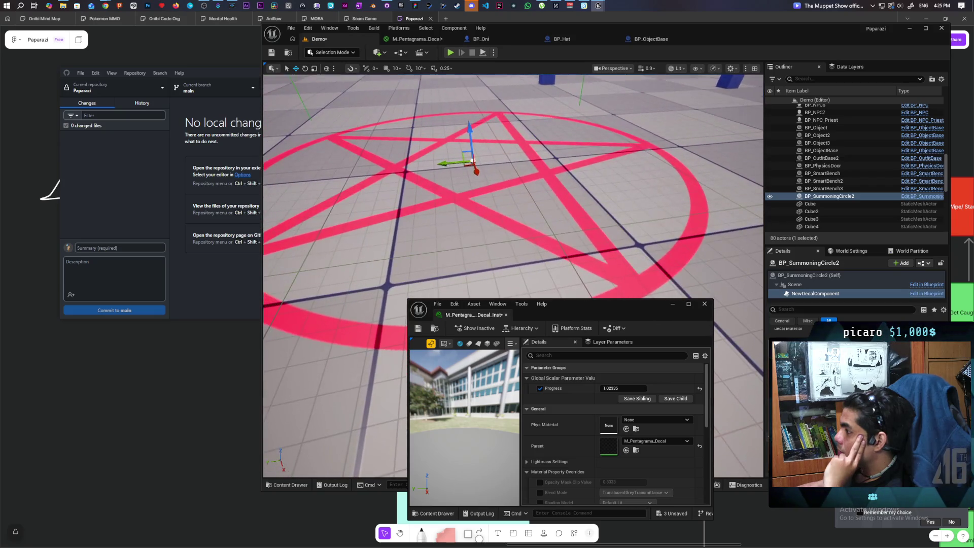
{"action": "key", "text": "s"}
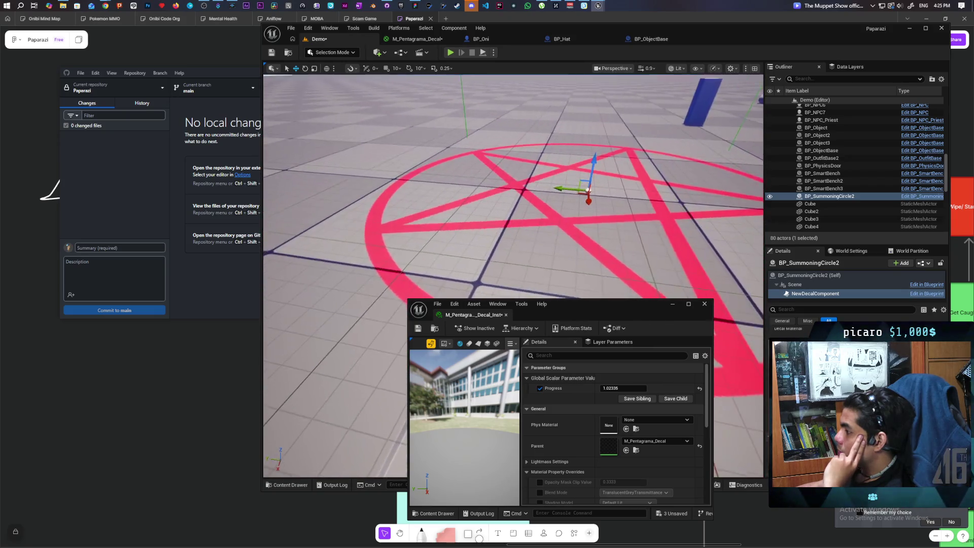
{"action": "key", "text": "w"}
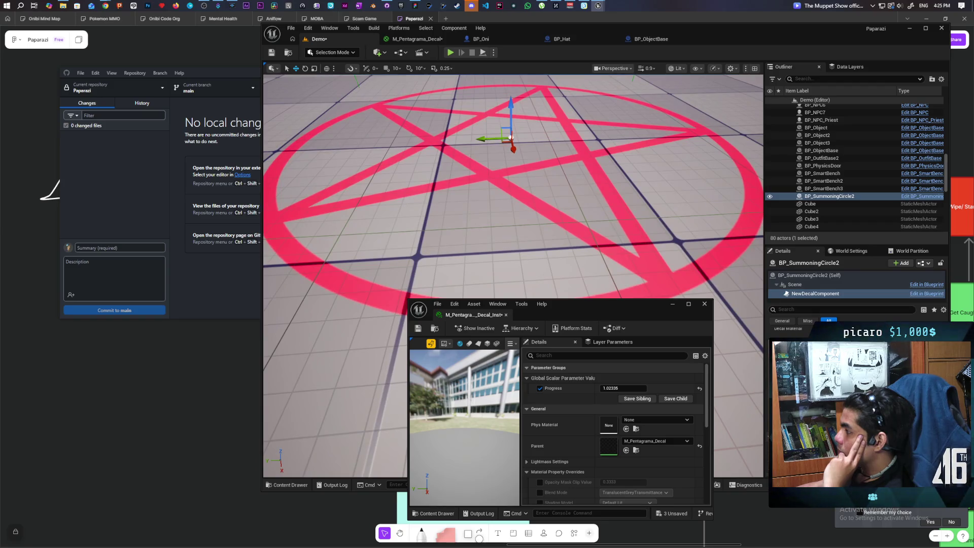
{"action": "left_click", "coordinate": [620, 200]}
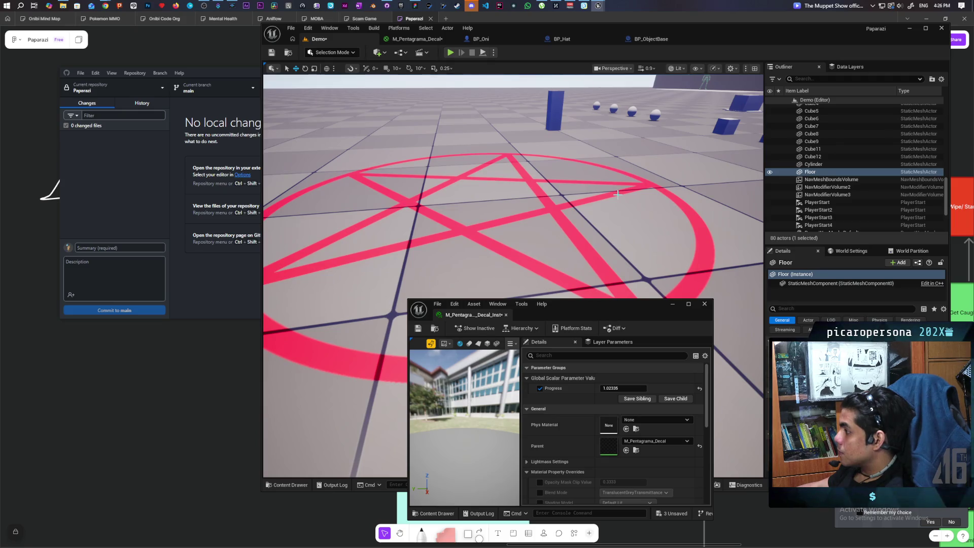
- Scrub the Progress parameter up to about 1.05 until the complete pentagram appears
{"action": "scroll", "coordinate": [618, 194], "scroll_direction": "up", "scroll_amount": 5}
{"action": "mouse_move", "coordinate": [618, 194]}
{"action": "left_mouse_down"}
{"action": "mouse_move", "coordinate": [617, 248]}
{"action": "mouse_move", "coordinate": [618, 208]}
{"action": "mouse_move", "coordinate": [617, 228]}
{"action": "left_mouse_up"}
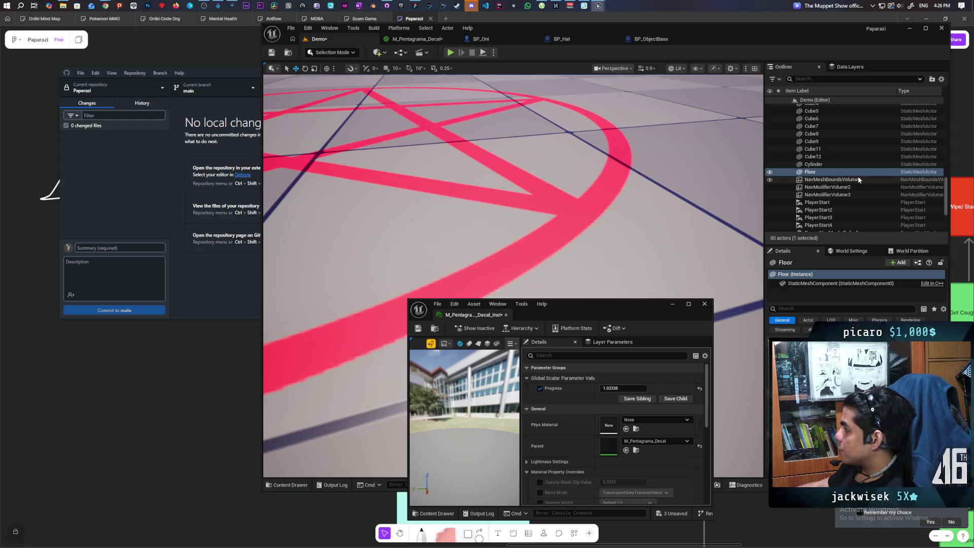
{"action": "left_click_drag", "start_coordinate": [618, 228], "coordinate": [618, 320]}
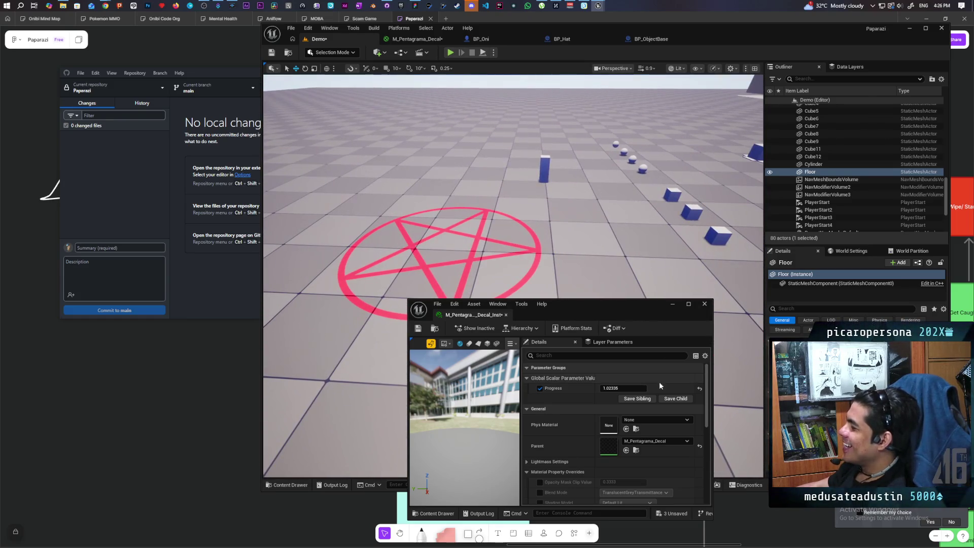
{"action": "mouse_move", "coordinate": [614, 388]}
{"action": "left_mouse_down"}
{"action": "mouse_move", "coordinate": [584, 388]}
{"action": "mouse_move", "coordinate": [645, 388]}
{"action": "left_mouse_up"}
{"action": "mouse_move", "coordinate": [558, 253]}
{"action": "left_mouse_down"}
{"action": "mouse_move", "coordinate": [558, 274]}
{"action": "mouse_move", "coordinate": [558, 251]}
{"action": "left_mouse_up"}
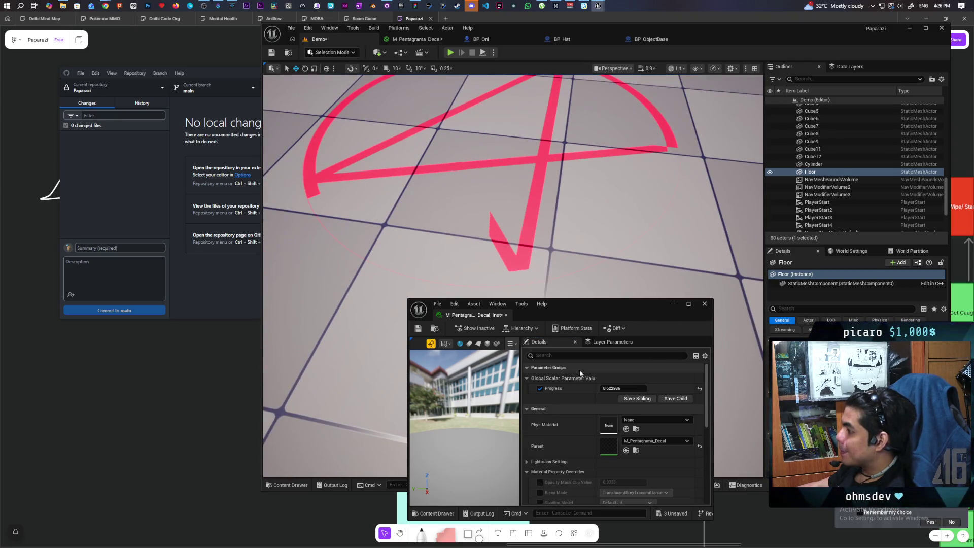
{"action": "mouse_move", "coordinate": [602, 389]}
{"action": "left_mouse_down"}
{"action": "mouse_move", "coordinate": [622, 388]}
{"action": "mouse_move", "coordinate": [574, 388]}
{"action": "mouse_move", "coordinate": [631, 388]}
{"action": "mouse_move", "coordinate": [577, 388]}
{"action": "mouse_move", "coordinate": [621, 388]}
{"action": "left_mouse_up"}
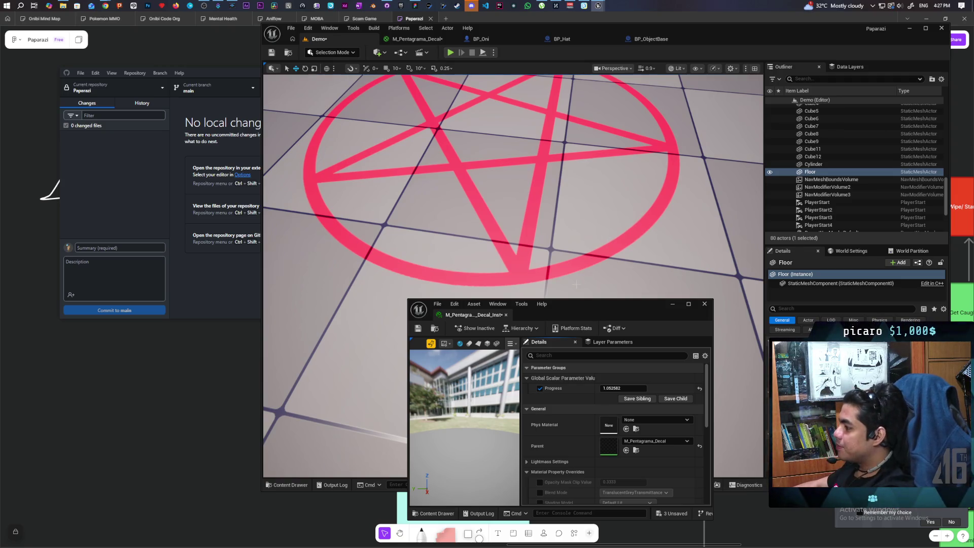
{"action": "left_click", "coordinate": [420, 39]}
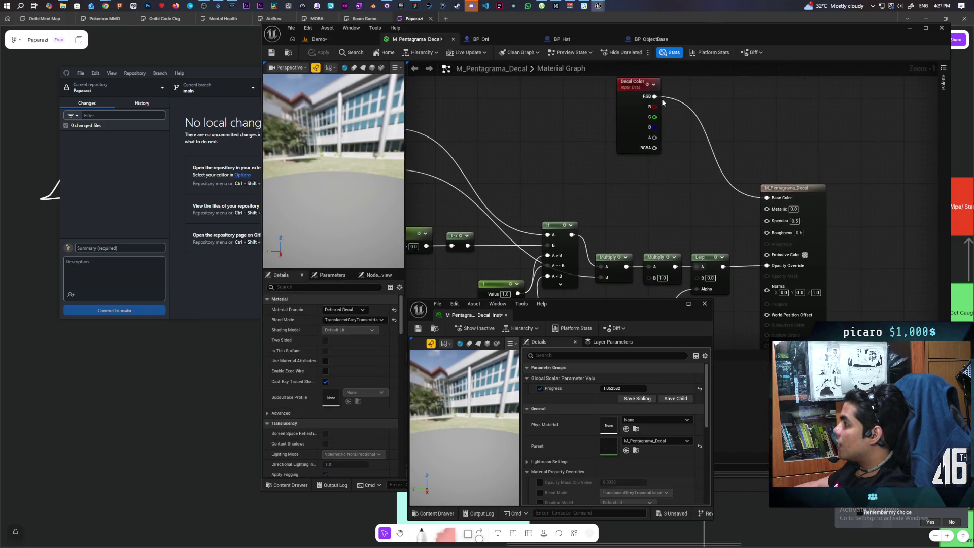
- Wire the Decal Color into Emissive Color and check the decal on the Demo level
{"action": "mouse_move", "coordinate": [655, 97]}
{"action": "left_mouse_down"}
{"action": "mouse_move", "coordinate": [741, 239]}
{"action": "mouse_move", "coordinate": [767, 254]}
{"action": "left_mouse_up"}
{"action": "left_click", "coordinate": [345, 68]}
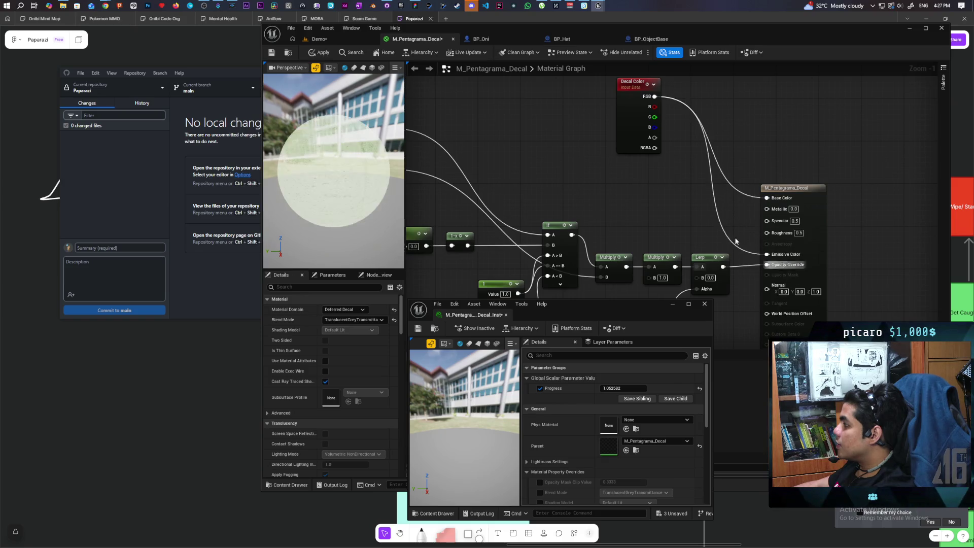
{"action": "left_click", "coordinate": [340, 38]}
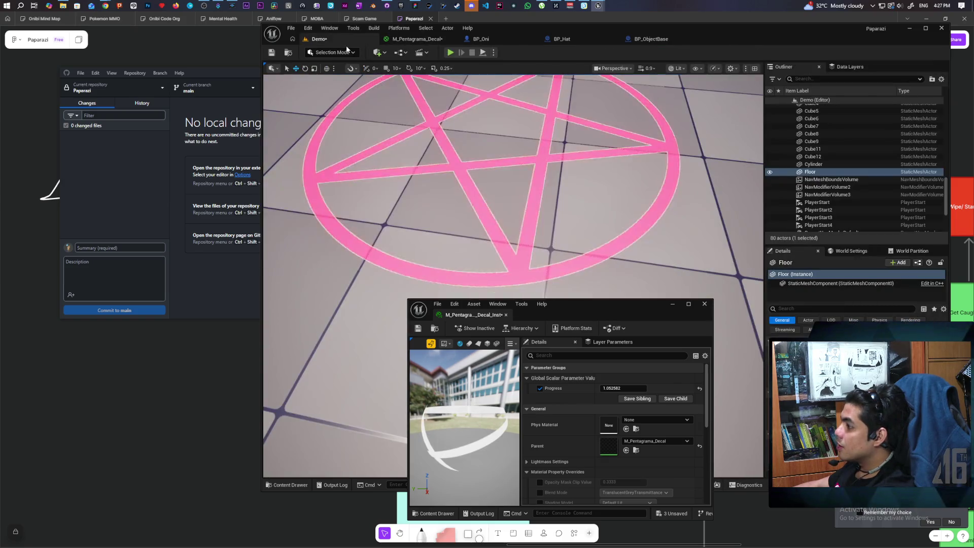
{"action": "mouse_move", "coordinate": [378, 100]}
{"action": "left_mouse_down"}
{"action": "mouse_move", "coordinate": [378, 132]}
{"action": "mouse_move", "coordinate": [378, 86]}
{"action": "mouse_move", "coordinate": [378, 132]}
{"action": "mouse_move", "coordinate": [378, 101]}
{"action": "mouse_move", "coordinate": [510, 151]}
{"action": "left_mouse_up"}
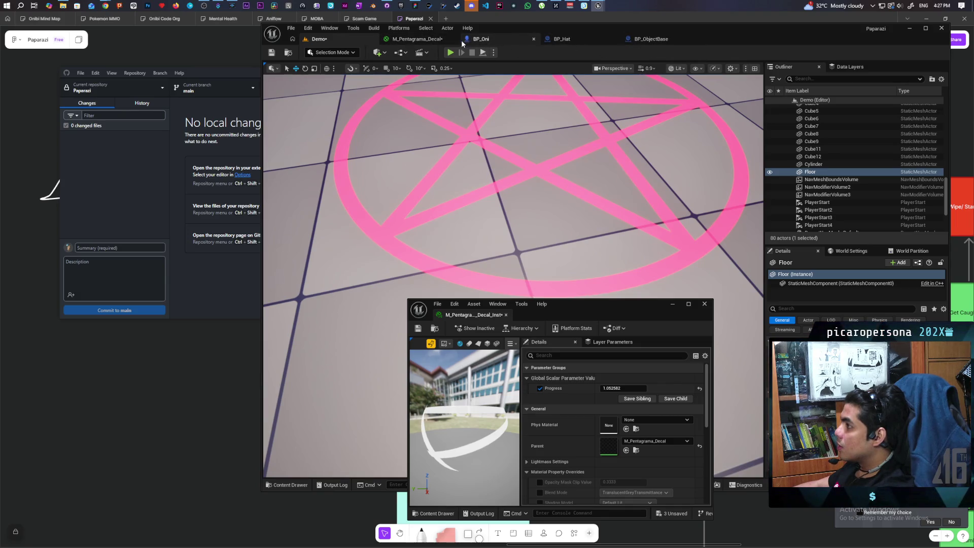
- Multiply the Decal Color RGB by 100 before Emissive Color, apply, and recheck the glowing decal
{"action": "left_click", "coordinate": [421, 40]}
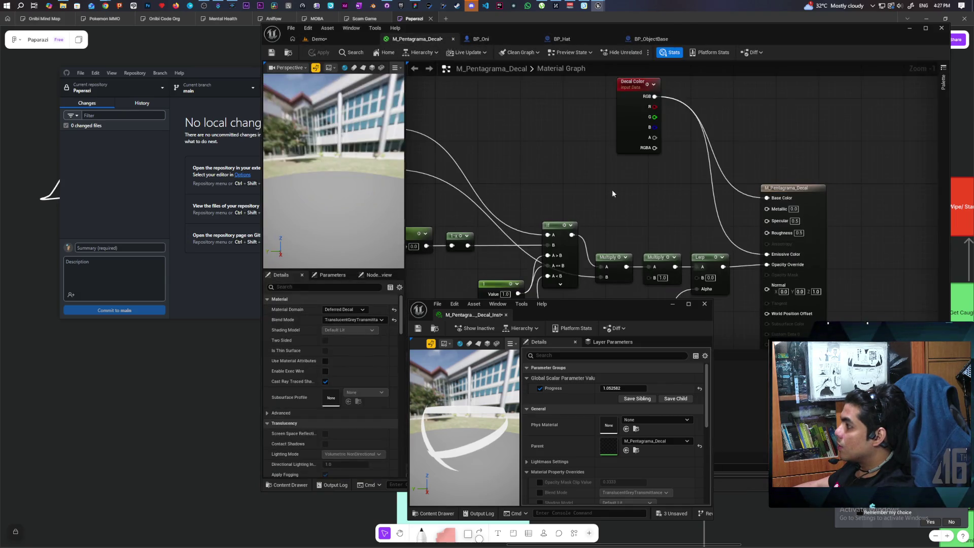
{"action": "left_click", "coordinate": [642, 184]}
{"action": "mouse_move", "coordinate": [621, 89]}
{"action": "left_mouse_down"}
{"action": "mouse_move", "coordinate": [647, 195]}
{"action": "mouse_move", "coordinate": [732, 246]}
{"action": "left_mouse_up"}
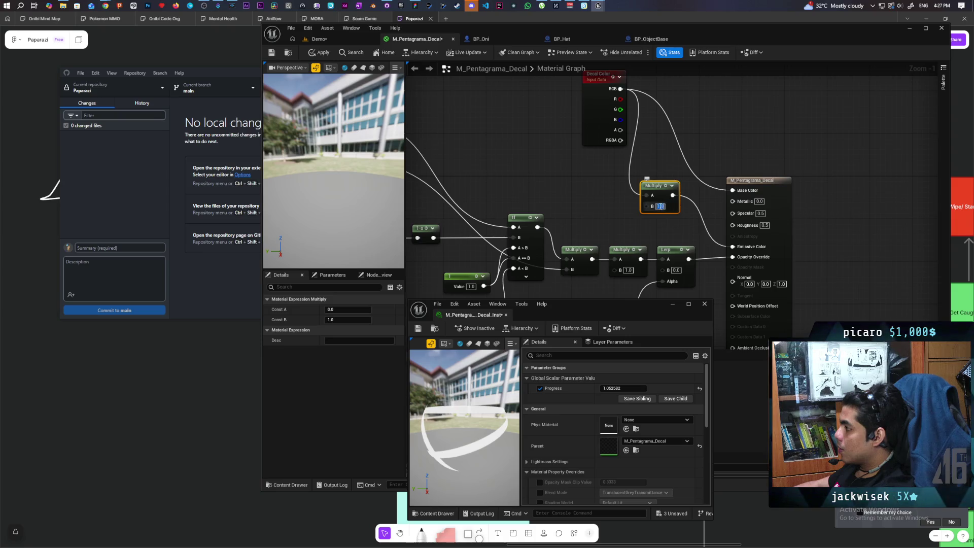
{"action": "type", "text": "100"}
{"action": "left_click", "coordinate": [499, 115]}
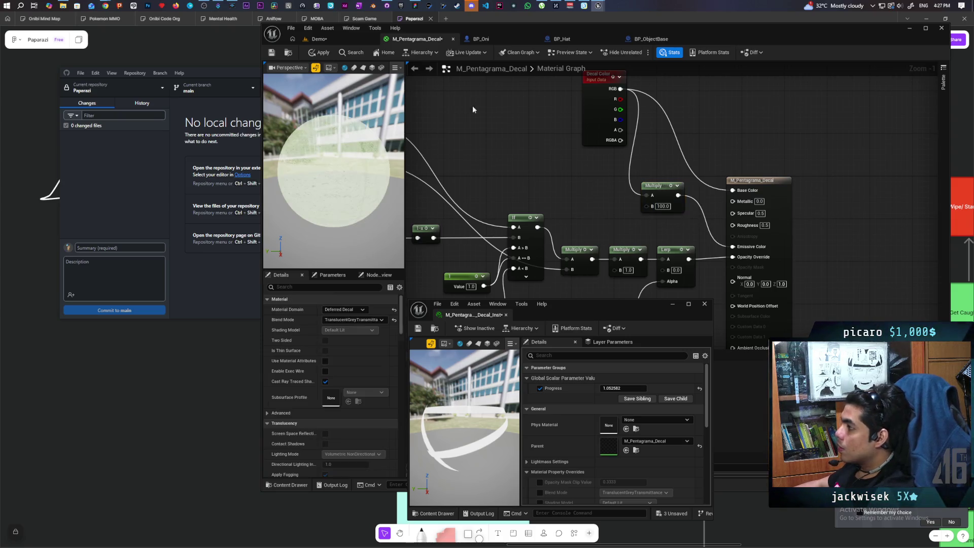
{"action": "left_click", "coordinate": [318, 53]}
{"action": "left_click", "coordinate": [325, 39]}
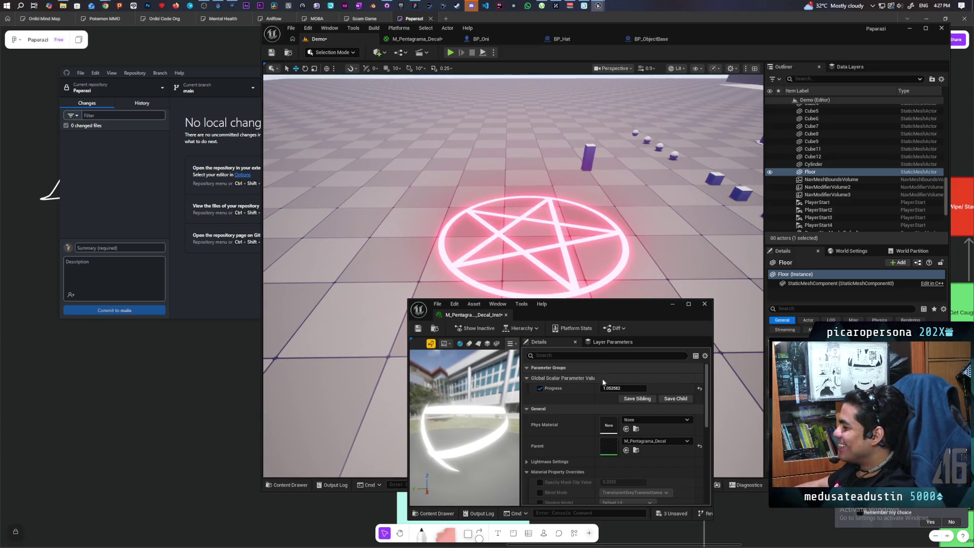
{"action": "mouse_move", "coordinate": [624, 388]}
{"action": "left_mouse_down"}
{"action": "mouse_move", "coordinate": [599, 388]}
{"action": "mouse_move", "coordinate": [639, 388]}
{"action": "mouse_move", "coordinate": [594, 388]}
{"action": "mouse_move", "coordinate": [644, 389]}
{"action": "mouse_move", "coordinate": [591, 388]}
{"action": "mouse_move", "coordinate": [647, 388]}
{"action": "mouse_move", "coordinate": [602, 388]}
{"action": "mouse_move", "coordinate": [644, 388]}
{"action": "mouse_move", "coordinate": [619, 388]}
{"action": "left_mouse_up"}
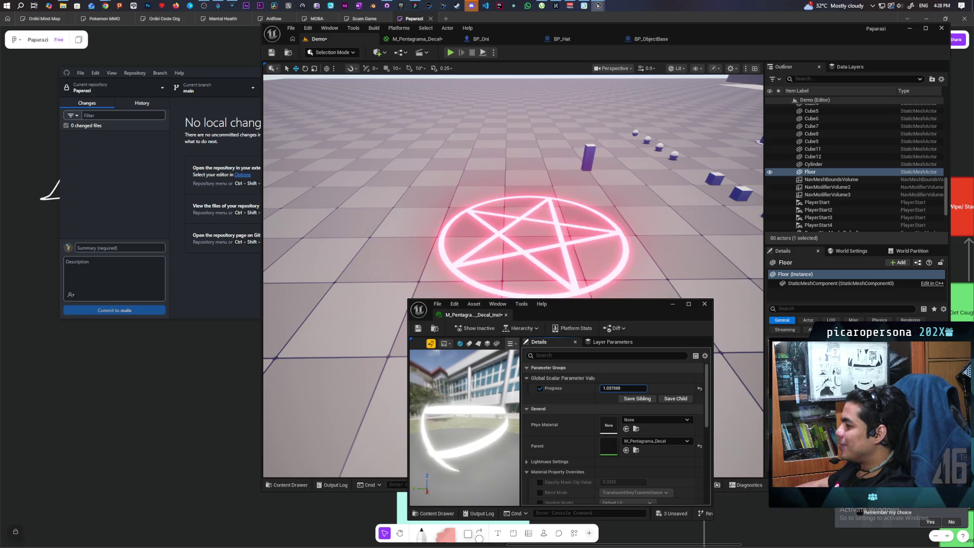
- Switch the instance preview to a plane and scrub Progress repeatedly, ending near 1.39
{"action": "left_click", "coordinate": [478, 343]}
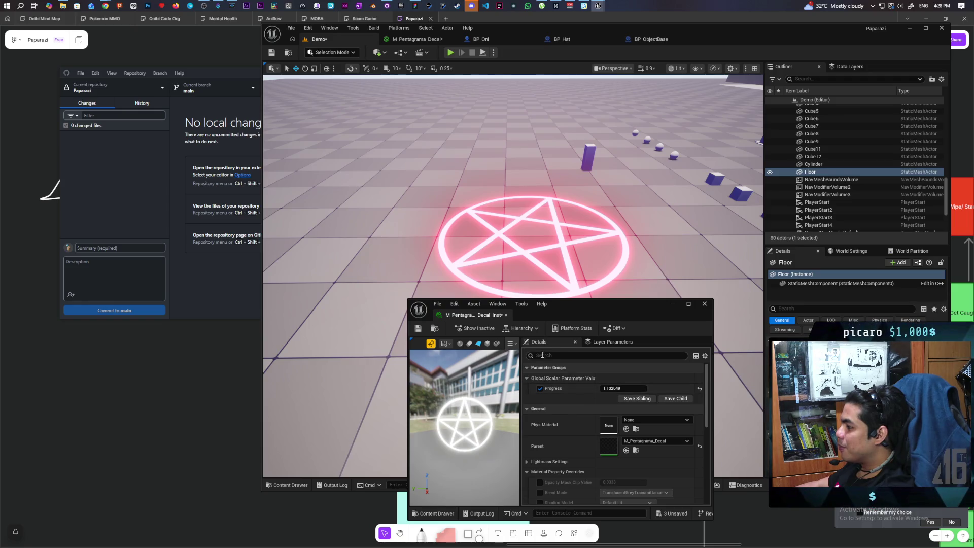
{"action": "mouse_move", "coordinate": [624, 389]}
{"action": "left_mouse_down"}
{"action": "mouse_move", "coordinate": [560, 388]}
{"action": "mouse_move", "coordinate": [602, 388]}
{"action": "left_mouse_up"}
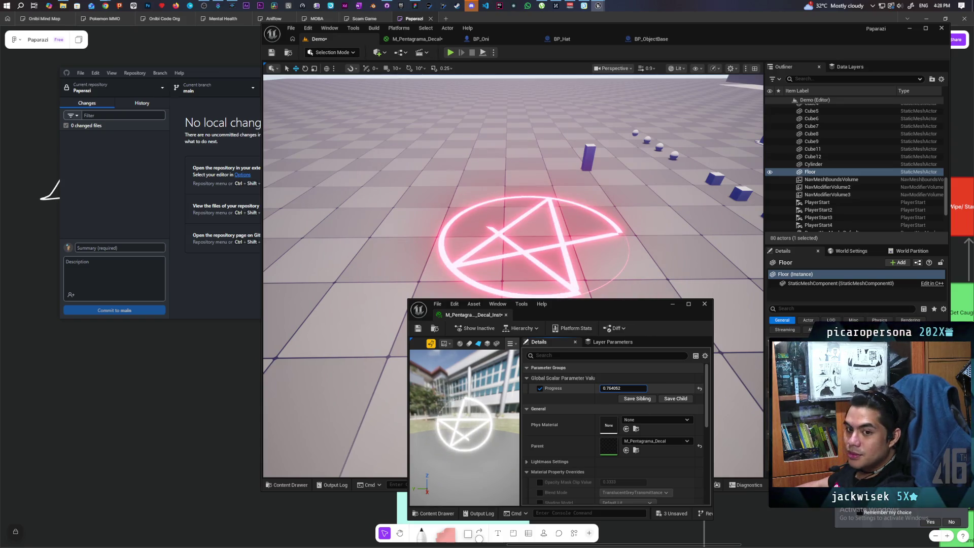
{"action": "left_click_drag", "start_coordinate": [602, 388], "coordinate": [599, 388]}
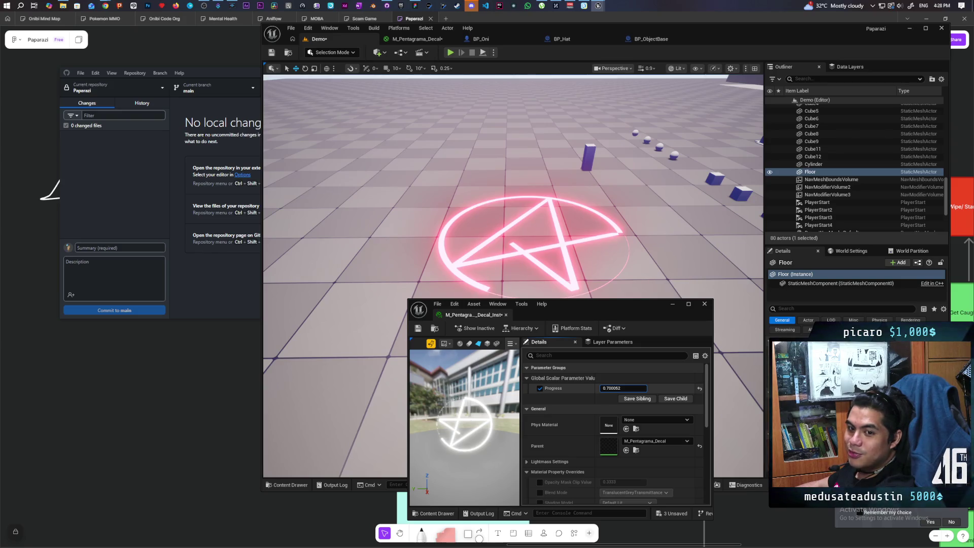
{"action": "mouse_move", "coordinate": [599, 388]}
{"action": "left_mouse_down"}
{"action": "mouse_move", "coordinate": [609, 388]}
{"action": "mouse_move", "coordinate": [553, 388]}
{"action": "mouse_move", "coordinate": [604, 388]}
{"action": "left_mouse_up"}
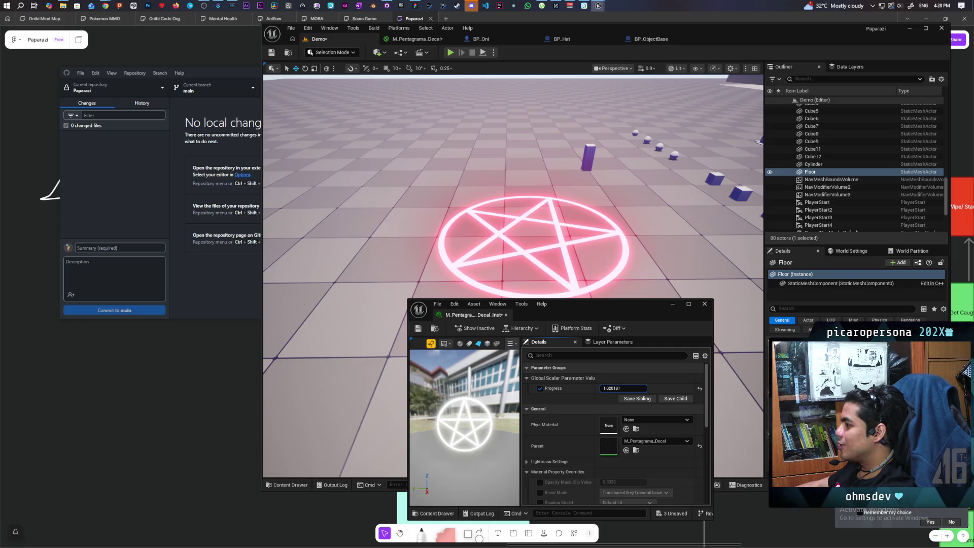
{"action": "left_click_drag", "start_coordinate": [604, 388], "coordinate": [547, 218]}
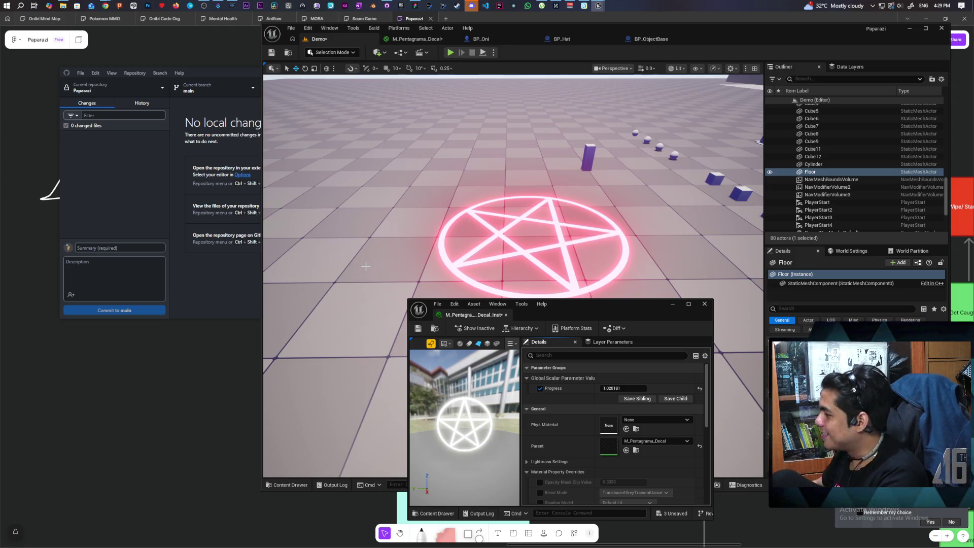
{"action": "mouse_move", "coordinate": [624, 388]}
{"action": "left_mouse_down"}
{"action": "mouse_move", "coordinate": [588, 388]}
{"action": "mouse_move", "coordinate": [627, 388]}
{"action": "left_mouse_up"}
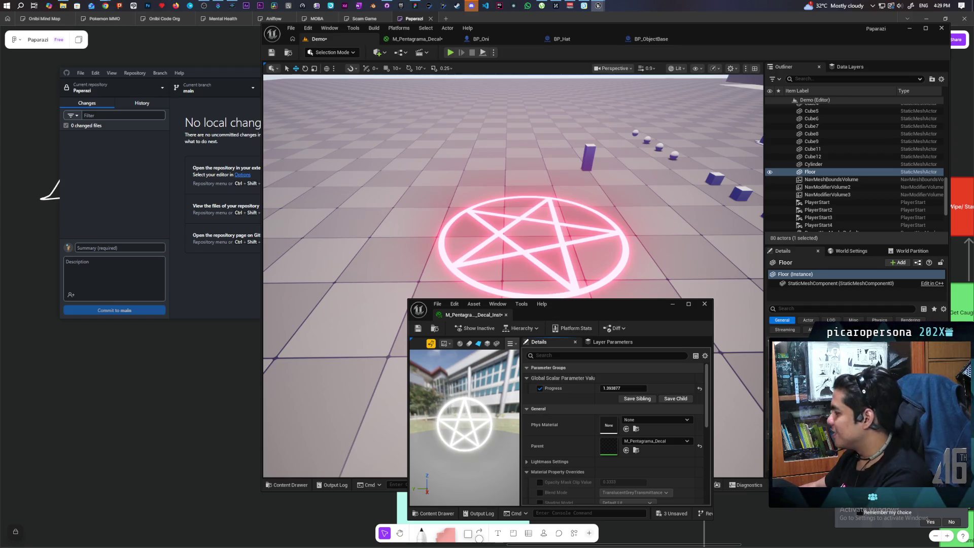
- Break the Multiply-to-Emissive Color link and apply the material
{"action": "left_click", "coordinate": [418, 40]}
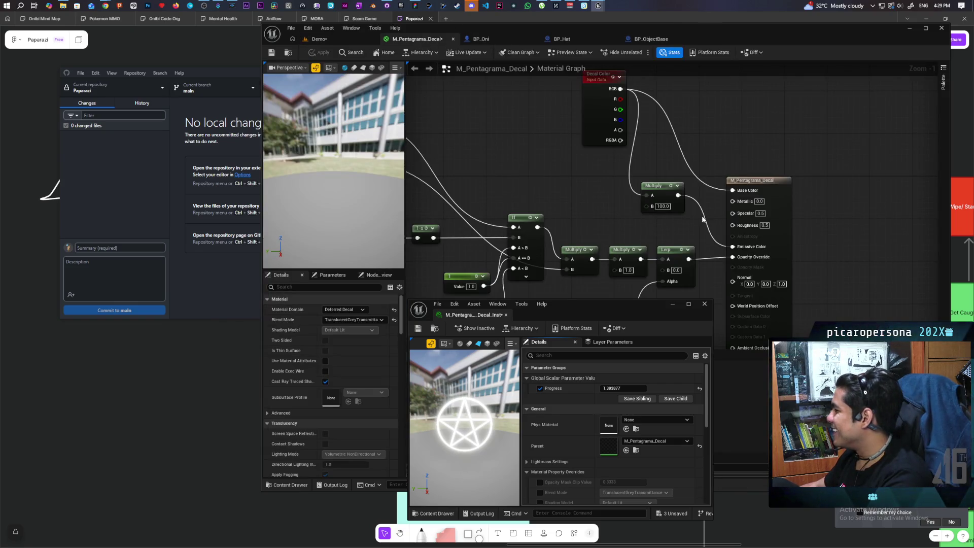
{"action": "left_click", "coordinate": [695, 232], "text": "alt"}
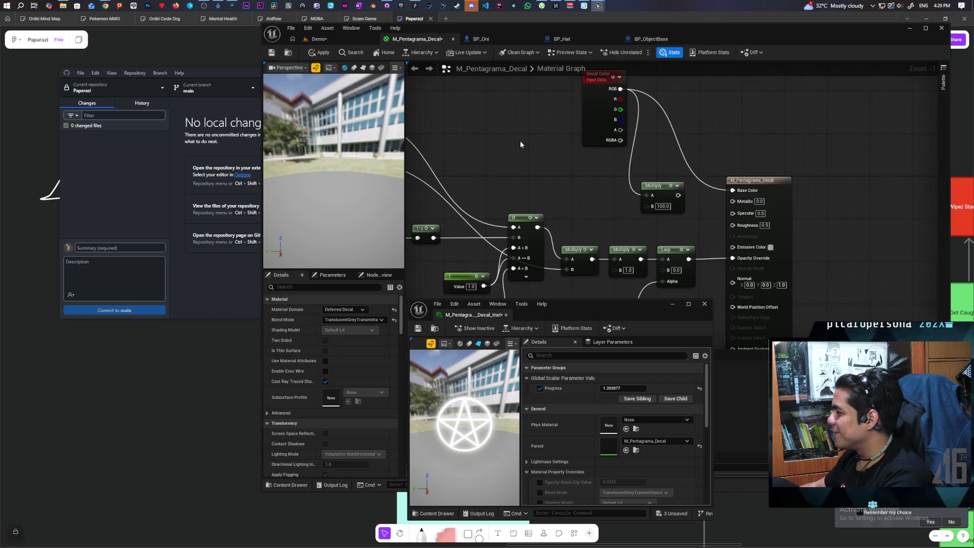
{"action": "left_click", "coordinate": [330, 52]}
- Fly the Demo camera back and forth around the pentagram decal
{"action": "left_click", "coordinate": [330, 41]}
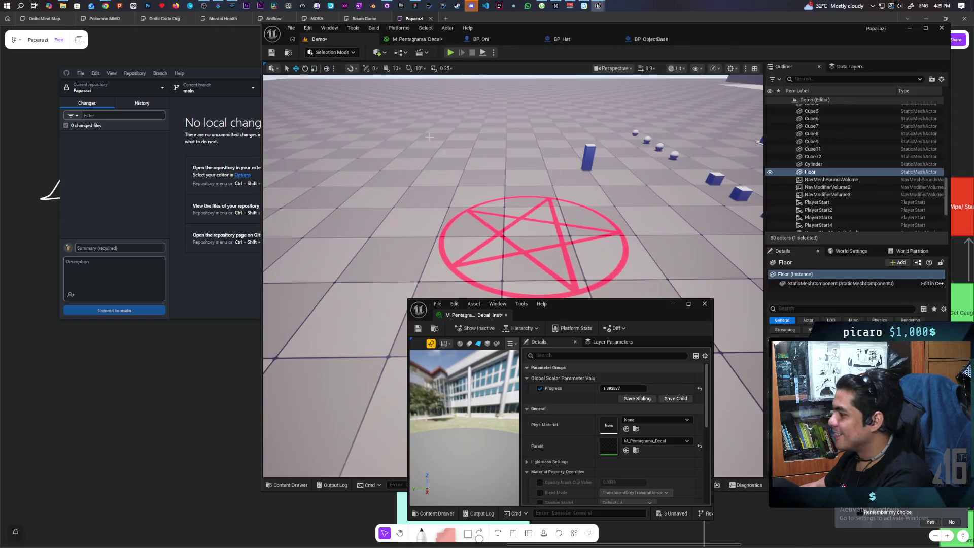
{"action": "key", "text": "s"}
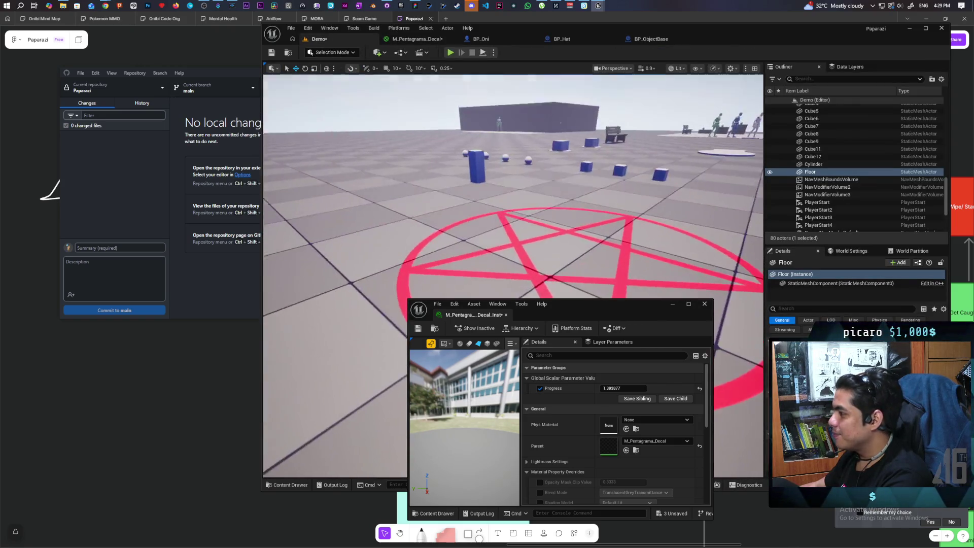
{"action": "key", "text": "w"}
{"action": "key", "text": "s"}
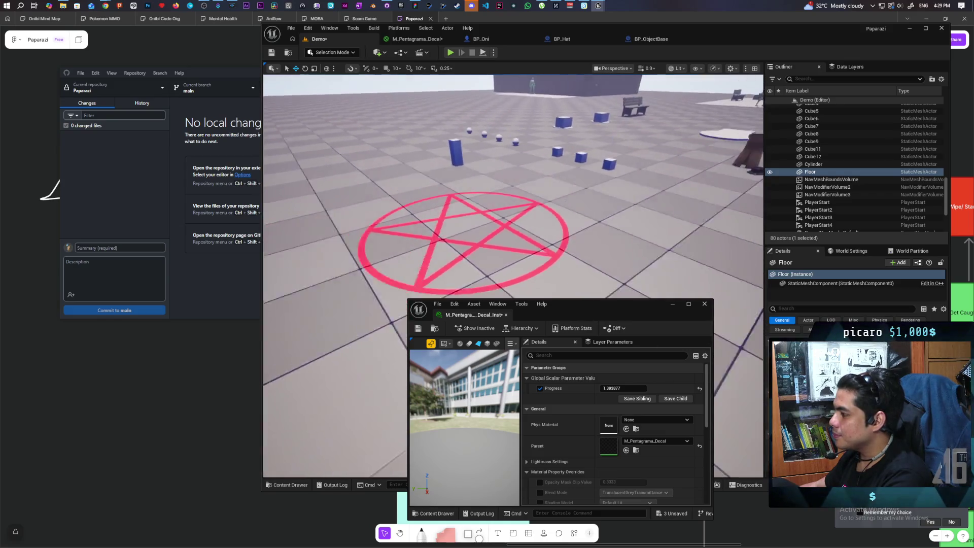
{"action": "key", "text": "w"}
{"action": "key", "text": "s"}
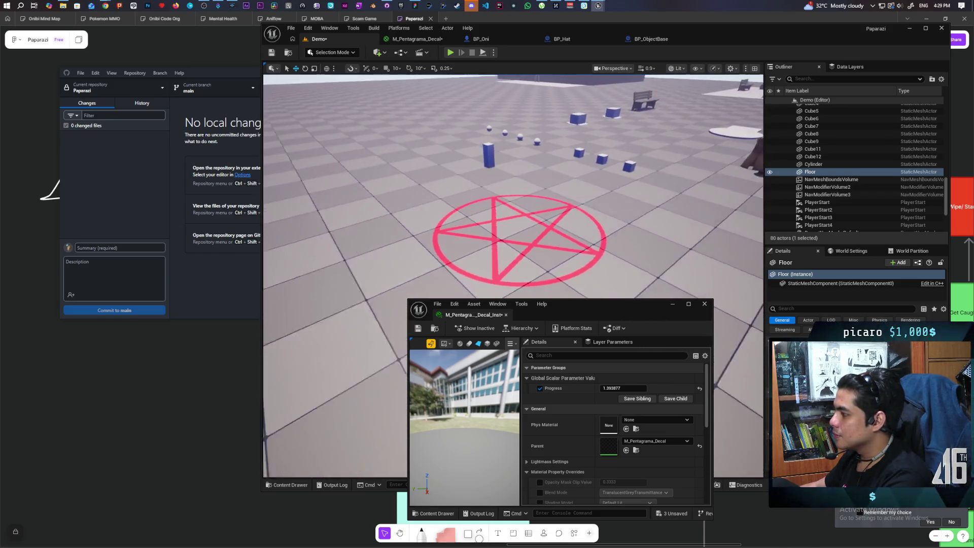
{"action": "key", "text": "w"}
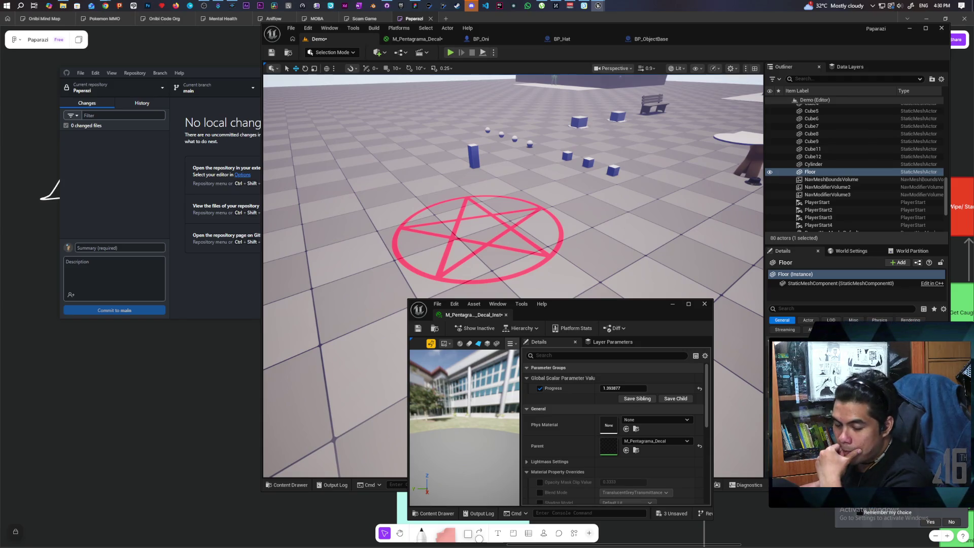
{"action": "key", "text": "a"}
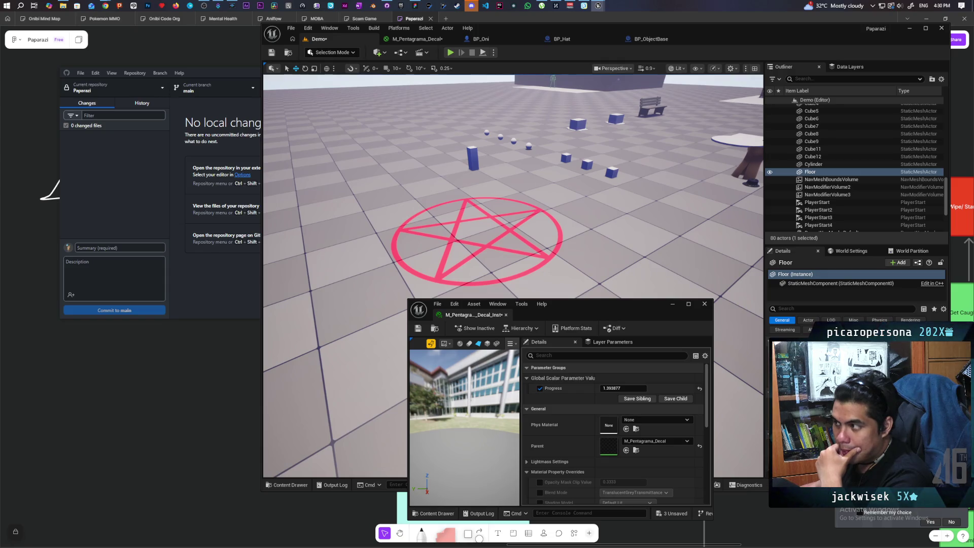
- Add a Multiply scaling the colour by Progress into Emissive Color, then apply and save
{"action": "left_click", "coordinate": [440, 39]}
{"action": "mouse_move", "coordinate": [582, 194]}
{"action": "left_mouse_down"}
{"action": "mouse_move", "coordinate": [645, 111]}
{"action": "mouse_move", "coordinate": [702, 138]}
{"action": "mouse_move", "coordinate": [805, 155]}
{"action": "mouse_move", "coordinate": [767, 122]}
{"action": "left_mouse_up"}
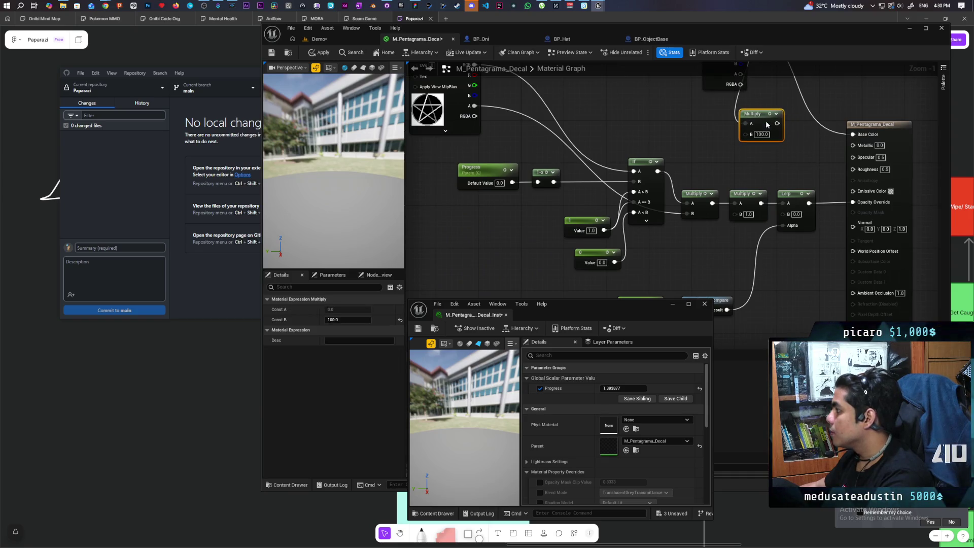
{"action": "left_click", "coordinate": [769, 148]}
{"action": "left_click_drag", "start_coordinate": [803, 151], "coordinate": [707, 134]}
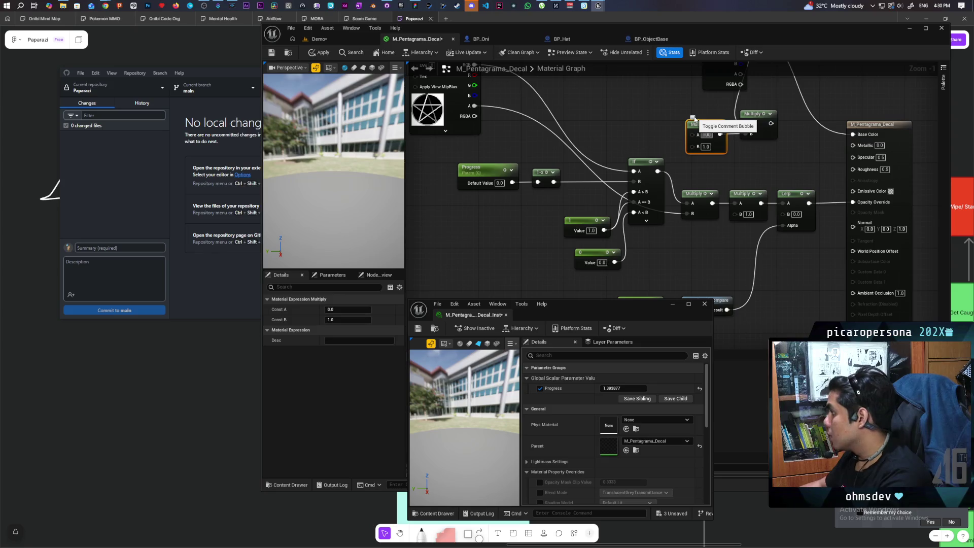
{"action": "left_click", "coordinate": [605, 181]}
{"action": "mouse_move", "coordinate": [513, 183]}
{"action": "left_mouse_down"}
{"action": "mouse_move", "coordinate": [599, 140]}
{"action": "mouse_move", "coordinate": [693, 146]}
{"action": "left_mouse_up"}
{"action": "left_click_drag", "start_coordinate": [771, 124], "coordinate": [853, 191]}
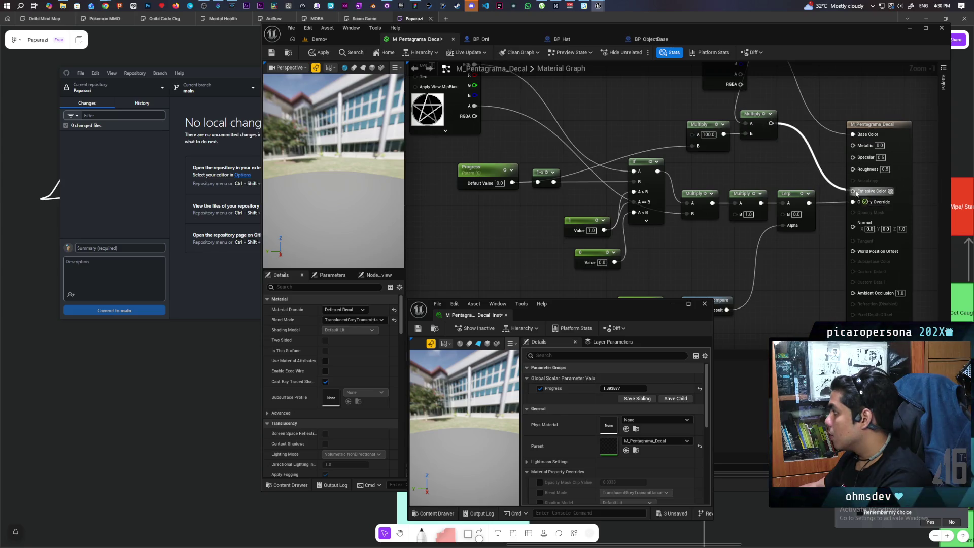
{"action": "left_click", "coordinate": [321, 52]}
{"action": "left_click", "coordinate": [318, 39]}
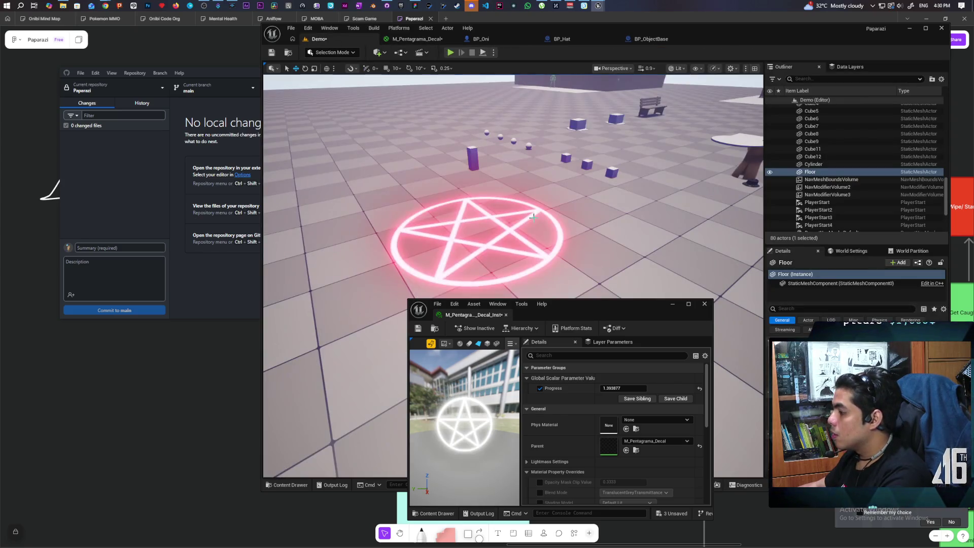
{"action": "key", "text": "ctrl+shift+s"}
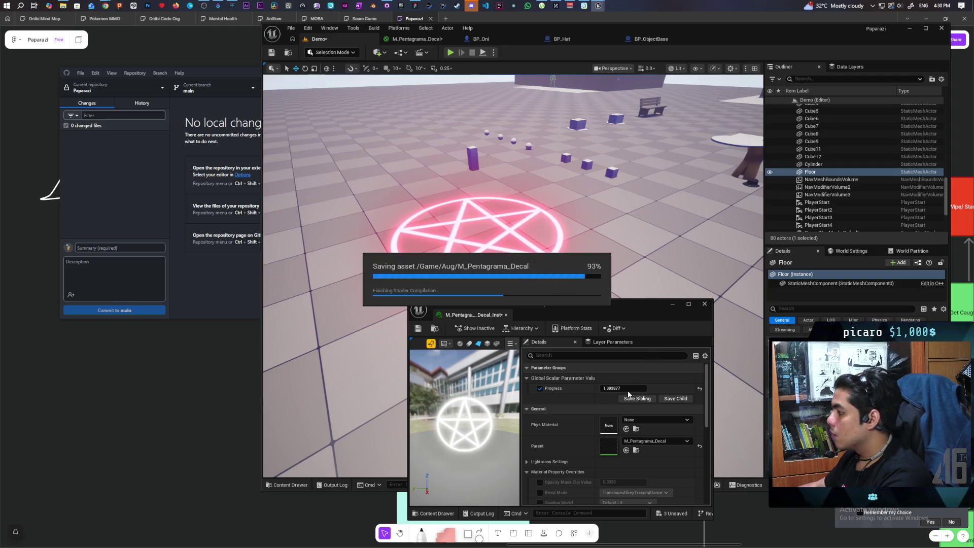
- Test Progress by dragging and typing values, ending at 1.06685 with the pentagram redrawn
{"action": "left_click_drag", "start_coordinate": [619, 389], "coordinate": [588, 389]}
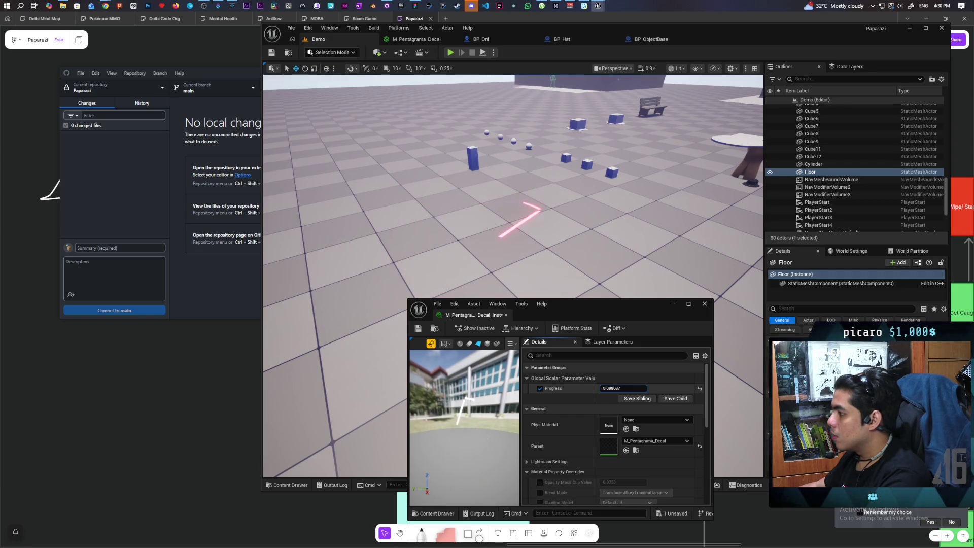
{"action": "key", "text": "BackSpace"}
{"action": "type", "text": "1"}
{"action": "key", "text": "BackSpace"}
{"action": "key", "text": "BackSpace"}
{"action": "type", "text": "42"}
{"action": "key", "text": "BackSpace"}
{"action": "key", "text": "BackSpace"}
{"action": "type", "text": "21"}
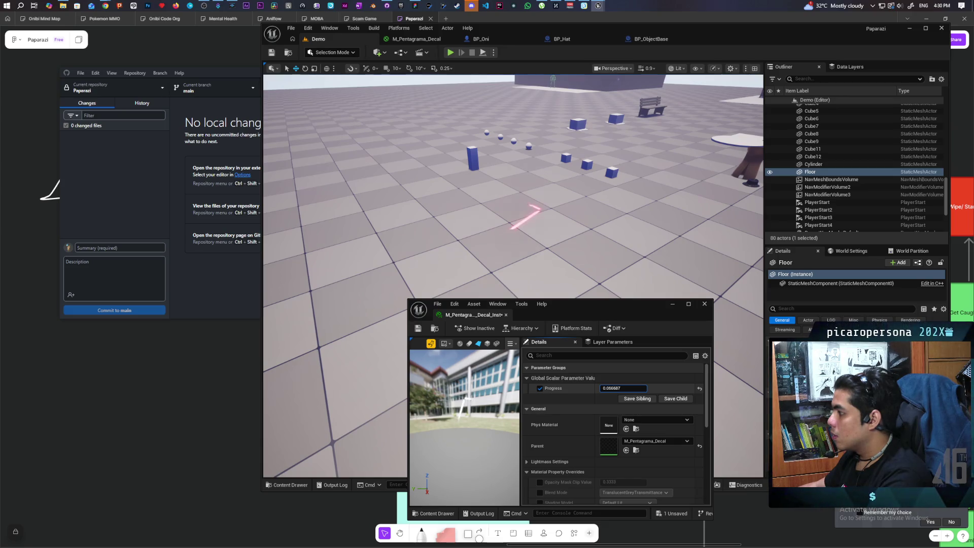
{"action": "left_click_drag", "start_coordinate": [623, 389], "coordinate": [670, 388]}
{"action": "key", "text": "Return"}
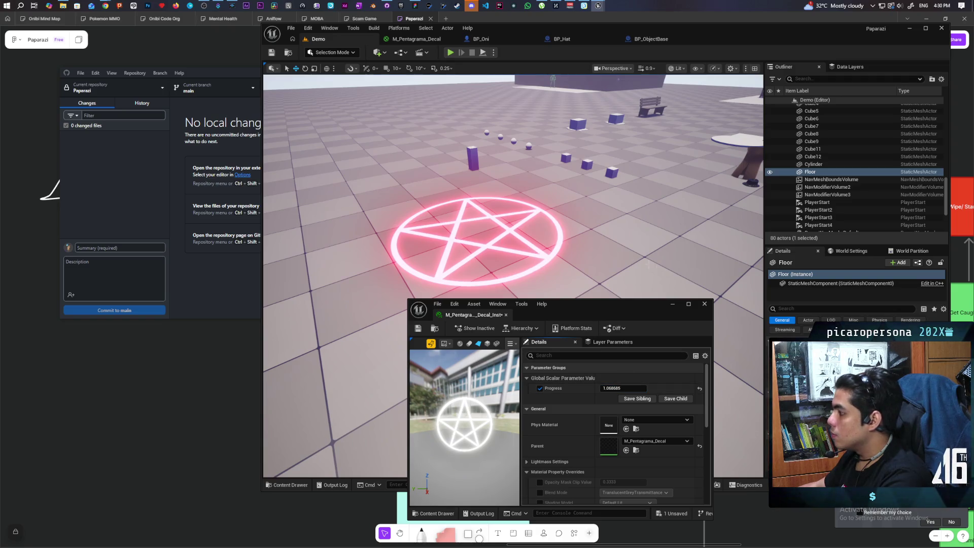
{"action": "left_click", "coordinate": [415, 39]}
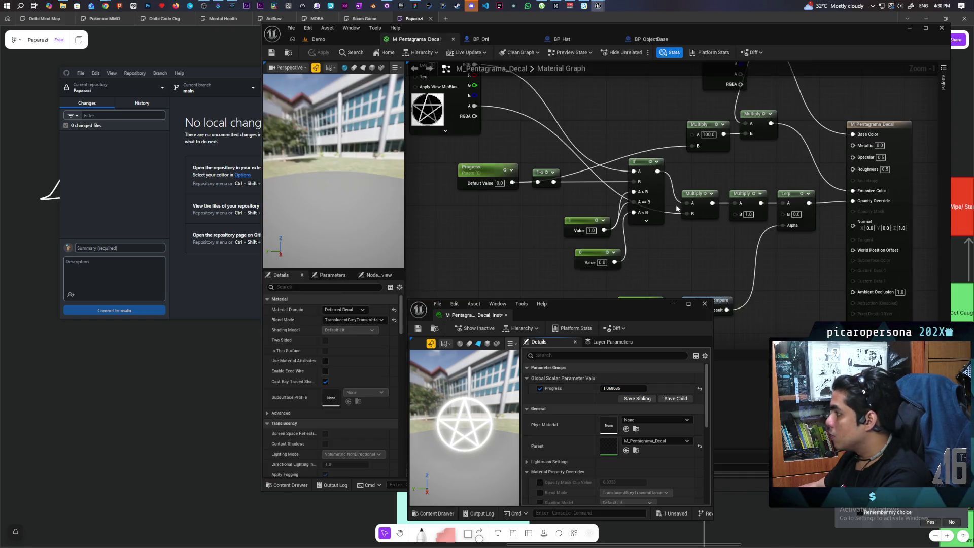
- Change the glow Multiply's A value to 10, save, and scrub Progress to about 1.02
{"action": "left_click", "coordinate": [709, 135]}
{"action": "type", "text": "10"}
{"action": "key", "text": "Return"}
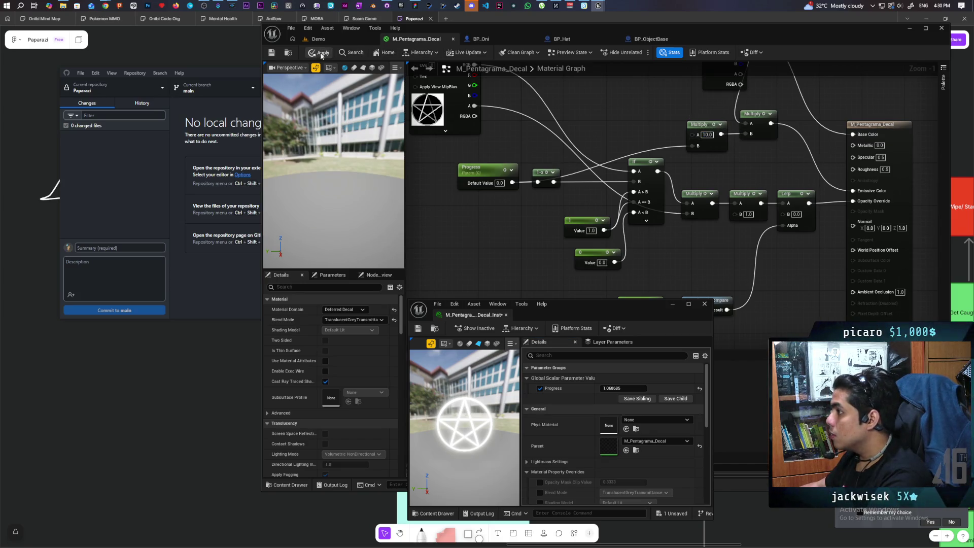
{"action": "left_click", "coordinate": [272, 53]}
{"action": "left_click", "coordinate": [320, 39]}
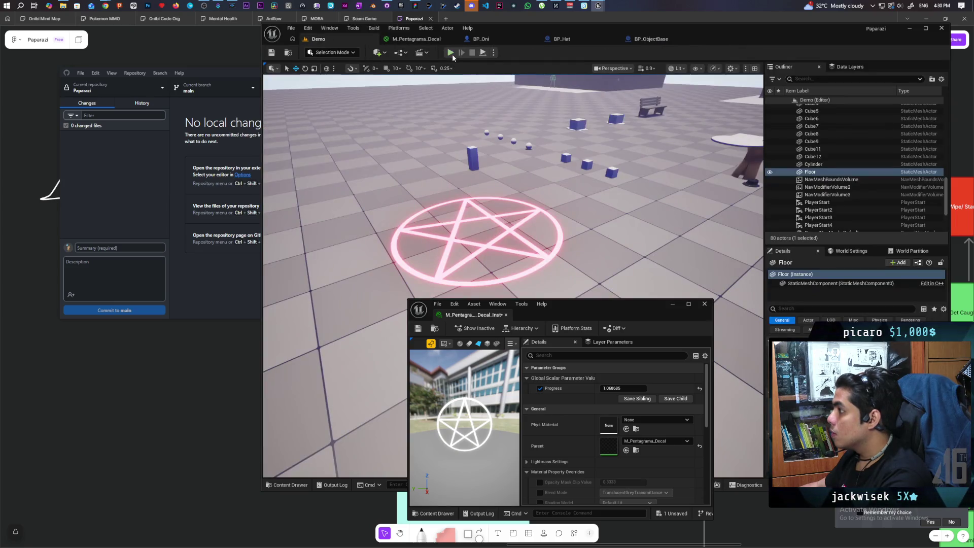
{"action": "mouse_move", "coordinate": [624, 388]}
{"action": "left_mouse_down"}
{"action": "mouse_move", "coordinate": [594, 388]}
{"action": "mouse_move", "coordinate": [703, 388]}
{"action": "mouse_move", "coordinate": [611, 390]}
{"action": "left_mouse_up"}
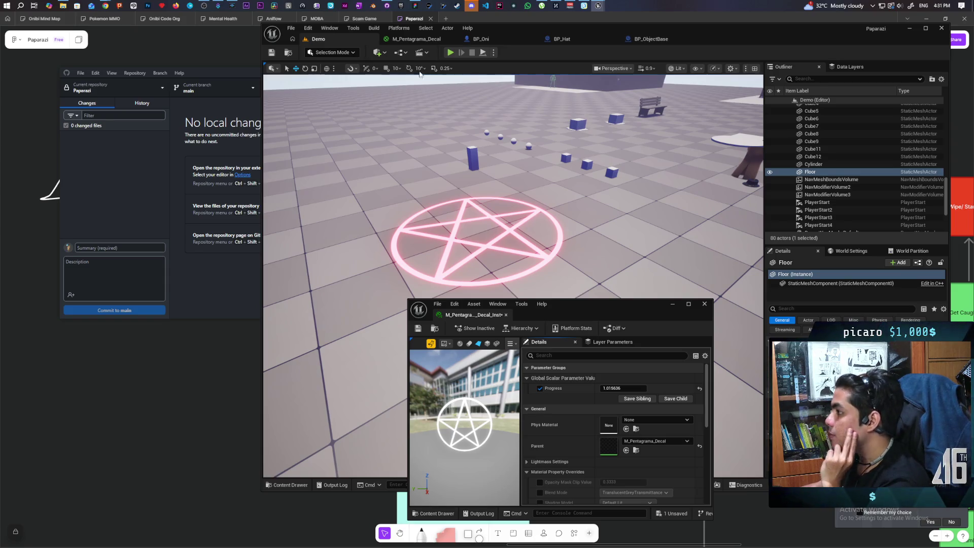
- Reopen the M_Pentagrama_Decal graph and pan up to bring the Decal Color node into view
{"action": "left_click", "coordinate": [415, 39]}
{"action": "left_click_drag", "start_coordinate": [590, 232], "coordinate": [515, 271]}
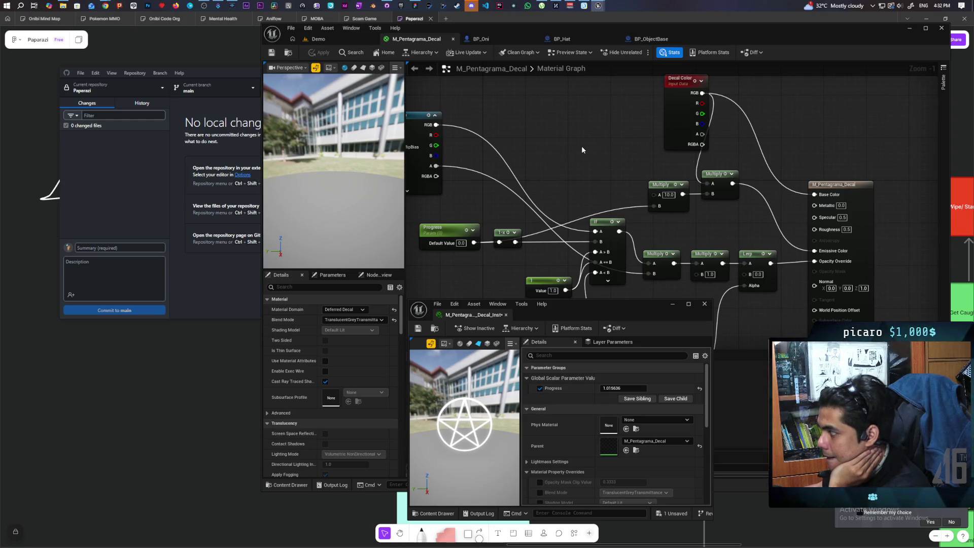
- Insert a Subtract node with B 0.5 after Progress and wire it into Multiply B
{"action": "mouse_move", "coordinate": [474, 243]}
{"action": "left_mouse_down"}
{"action": "mouse_move", "coordinate": [532, 189]}
{"action": "mouse_move", "coordinate": [562, 183]}
{"action": "left_mouse_up"}
{"action": "type", "text": "subtract"}
{"action": "key", "text": "Return"}
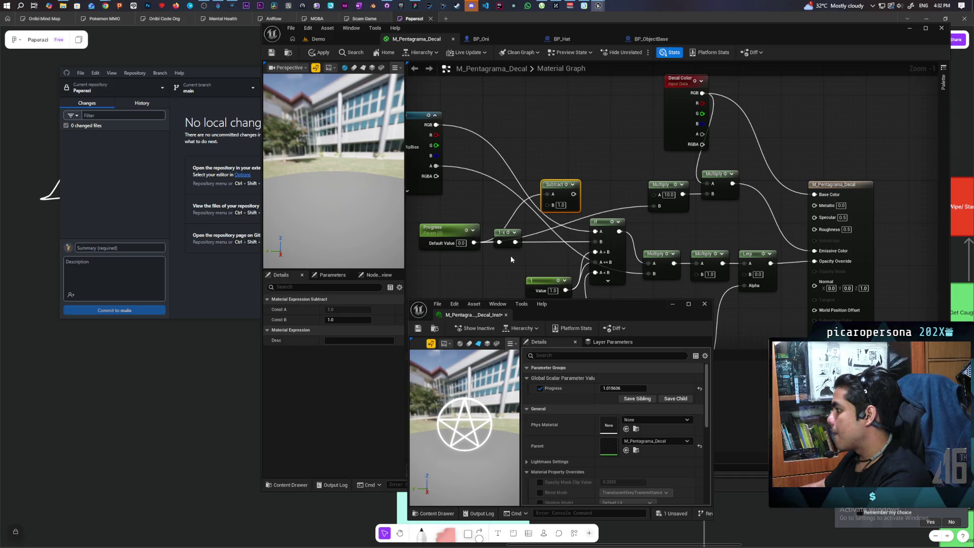
{"action": "left_click", "coordinate": [560, 205]}
{"action": "type", "text": "0.5"}
{"action": "left_click", "coordinate": [601, 180]}
{"action": "left_click_drag", "start_coordinate": [574, 194], "coordinate": [598, 185]}
{"action": "mouse_move", "coordinate": [574, 194]}
{"action": "left_mouse_down"}
{"action": "mouse_move", "coordinate": [589, 205]}
{"action": "mouse_move", "coordinate": [655, 208]}
{"action": "left_mouse_up"}
- Apply and save all, then scrub Progress to 0.661921 on the Demo level
{"action": "left_click", "coordinate": [323, 53]}
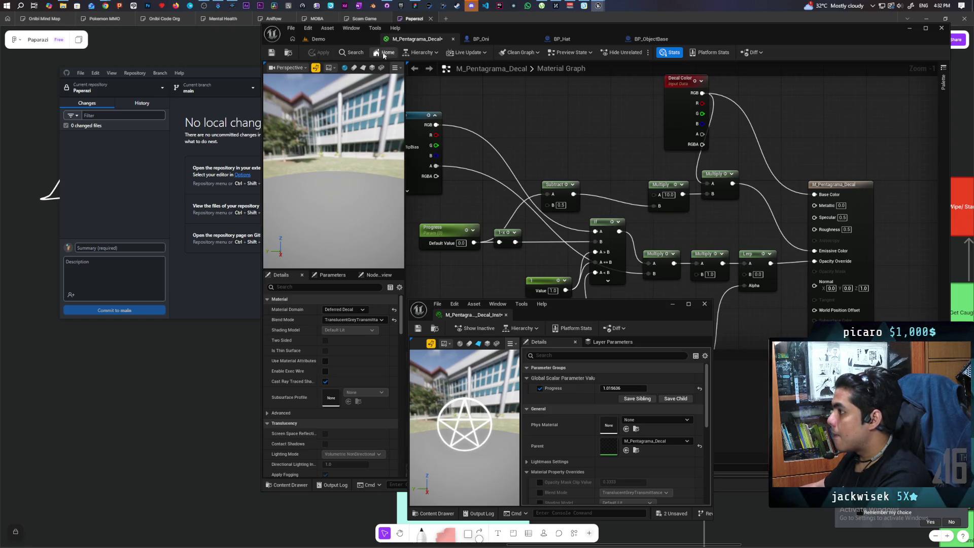
{"action": "key", "text": "ctrl+shift+s"}
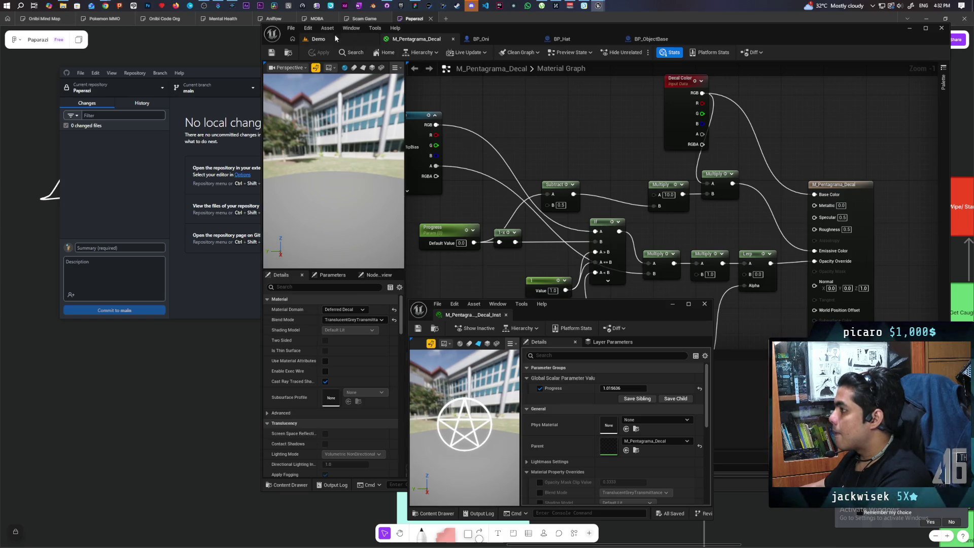
{"action": "left_click", "coordinate": [319, 39]}
{"action": "mouse_move", "coordinate": [624, 388]}
{"action": "left_mouse_down"}
{"action": "mouse_move", "coordinate": [567, 388]}
{"action": "mouse_move", "coordinate": [620, 388]}
{"action": "mouse_move", "coordinate": [606, 388]}
{"action": "left_mouse_up"}
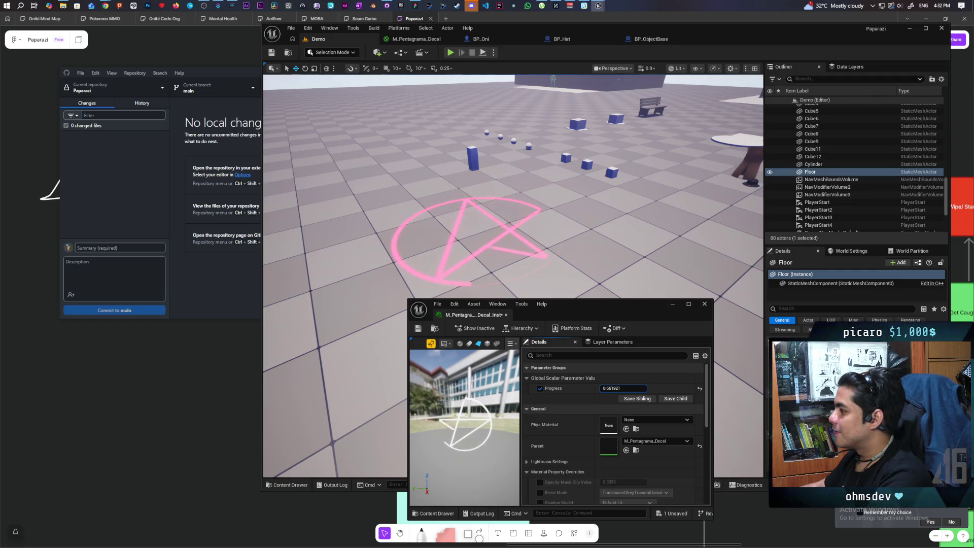
- Scrub Progress through several values, ending at 1.079732, then return to the decal material graph
{"action": "left_click_drag", "start_coordinate": [614, 388], "coordinate": [634, 388]}
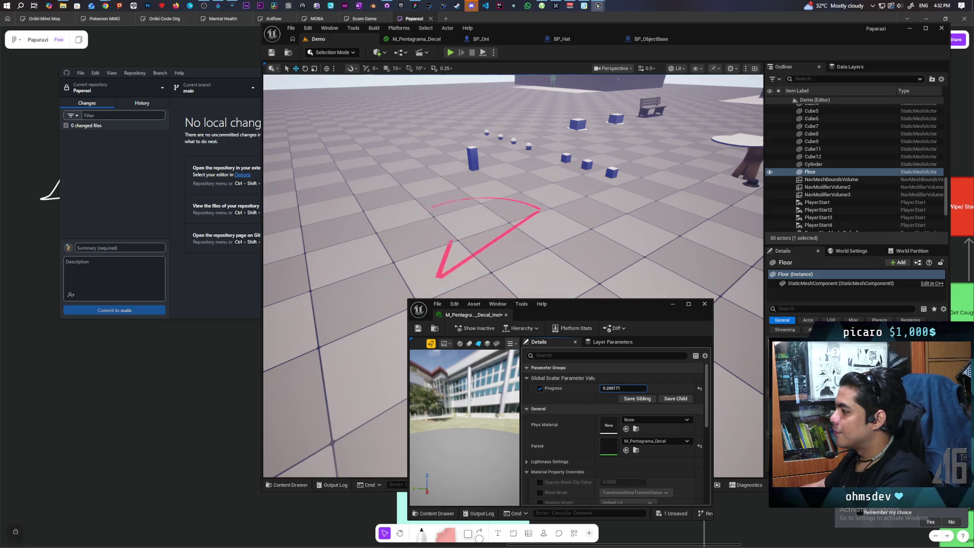
{"action": "mouse_move", "coordinate": [629, 388]}
{"action": "left_mouse_down"}
{"action": "mouse_move", "coordinate": [613, 388]}
{"action": "mouse_move", "coordinate": [624, 388]}
{"action": "left_mouse_up"}
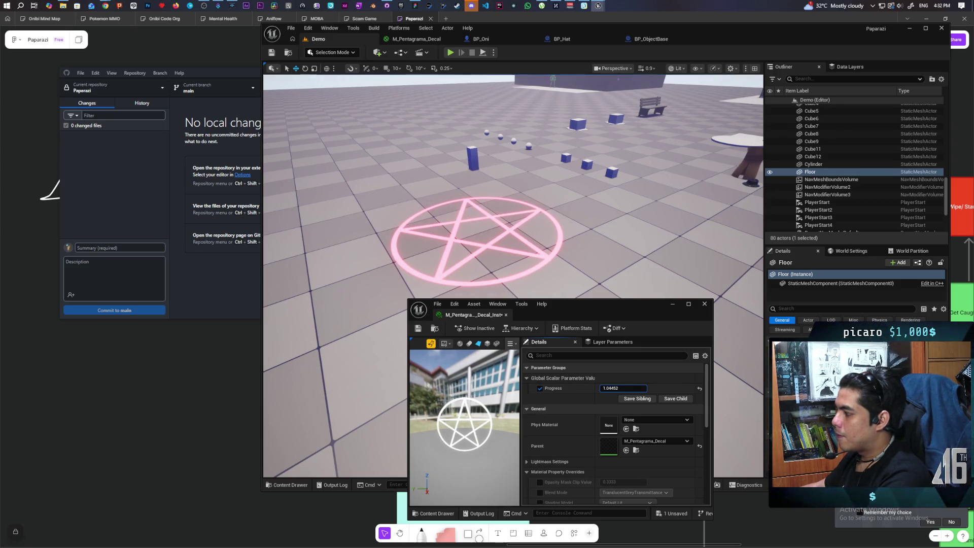
{"action": "mouse_move", "coordinate": [623, 388]}
{"action": "left_mouse_down"}
{"action": "mouse_move", "coordinate": [606, 388]}
{"action": "mouse_move", "coordinate": [623, 389]}
{"action": "left_mouse_up"}
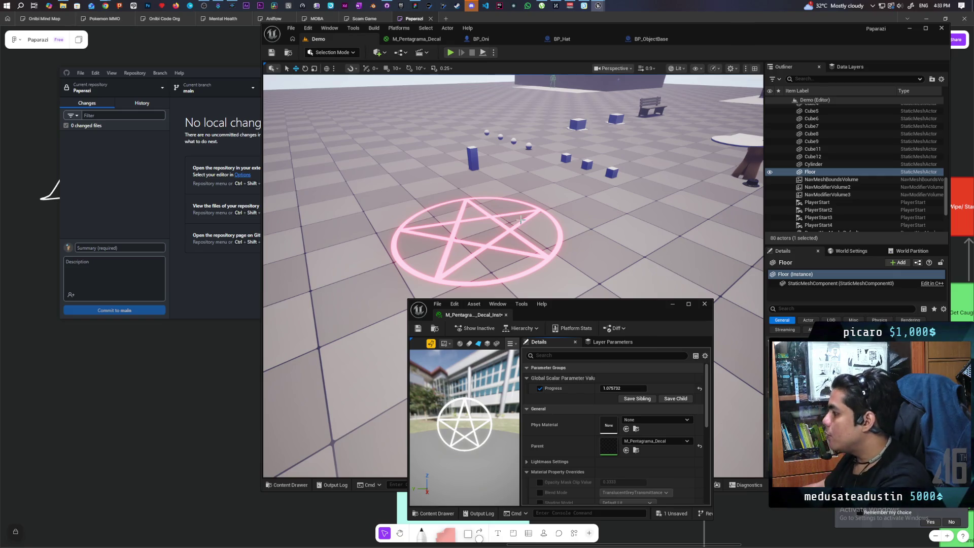
{"action": "left_click", "coordinate": [414, 39]}
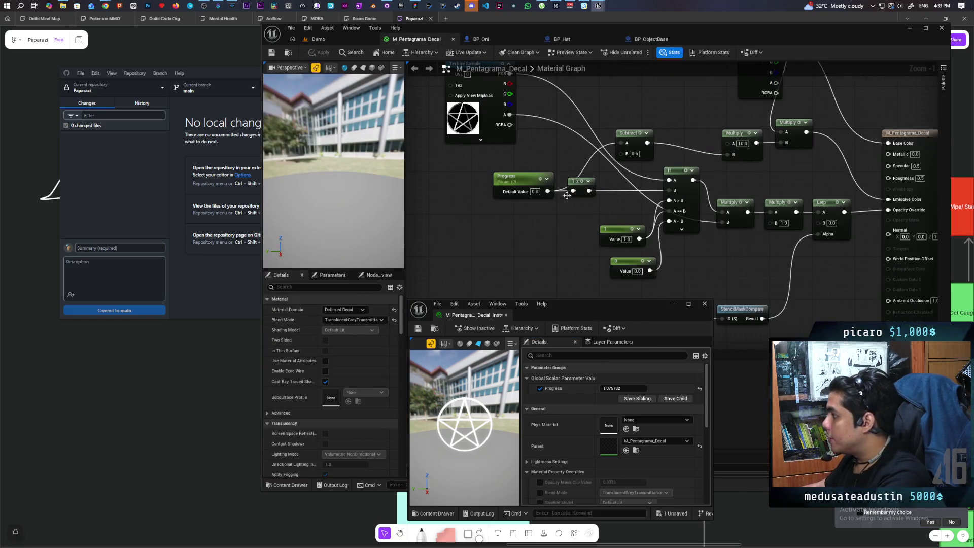
- Insert a Divide node with B 0.5 after the 1-x node, wired into the If node
{"action": "mouse_move", "coordinate": [547, 209]}
{"action": "left_mouse_down"}
{"action": "mouse_move", "coordinate": [580, 193]}
{"action": "mouse_move", "coordinate": [558, 191]}
{"action": "mouse_move", "coordinate": [589, 191]}
{"action": "left_mouse_up"}
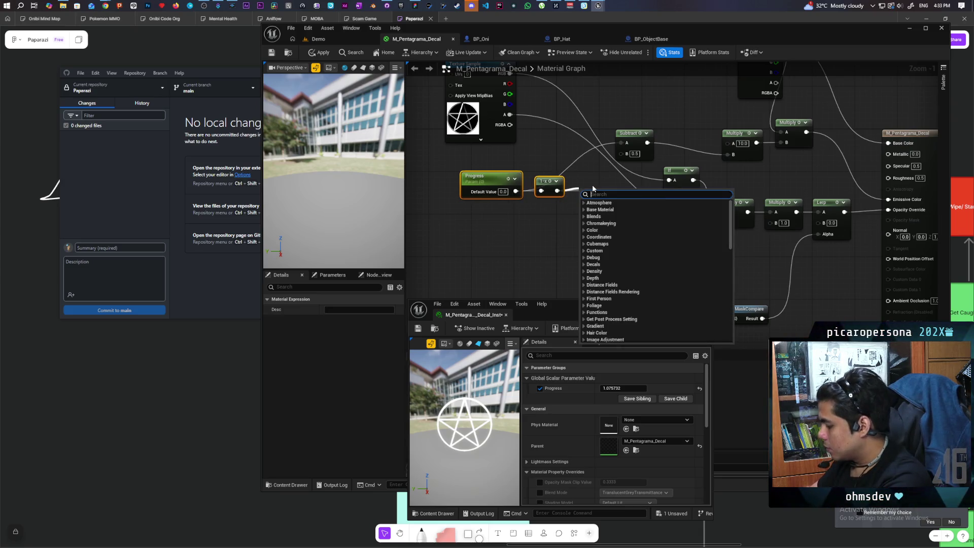
{"action": "type", "text": "divide"}
{"action": "key", "text": "Return"}
{"action": "left_click_drag", "start_coordinate": [610, 201], "coordinate": [668, 190]}
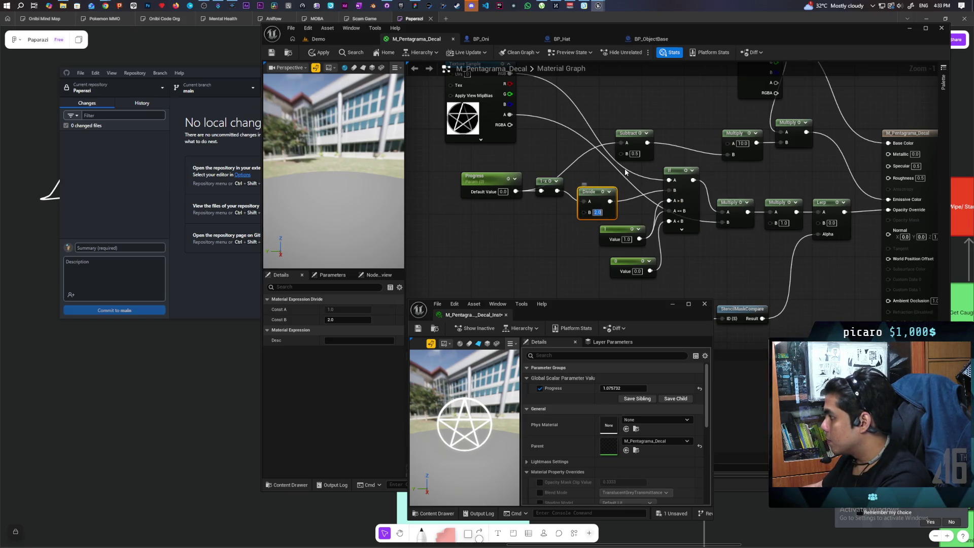
{"action": "type", "text": ".5"}
{"action": "key", "text": "Return"}
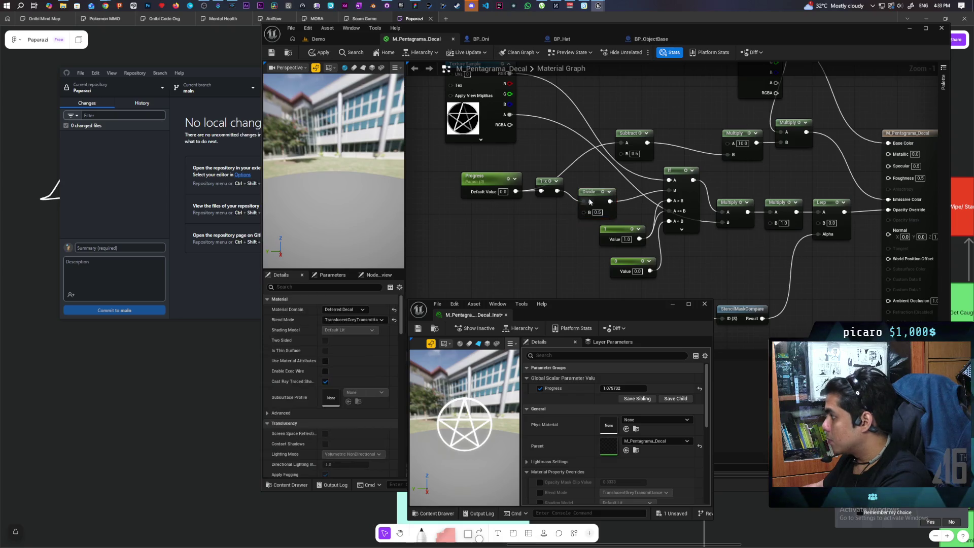
{"action": "left_click_drag", "start_coordinate": [595, 198], "coordinate": [594, 188]}
- Apply the material and scrub Progress on the Demo level to test the timing
{"action": "left_click", "coordinate": [320, 51]}
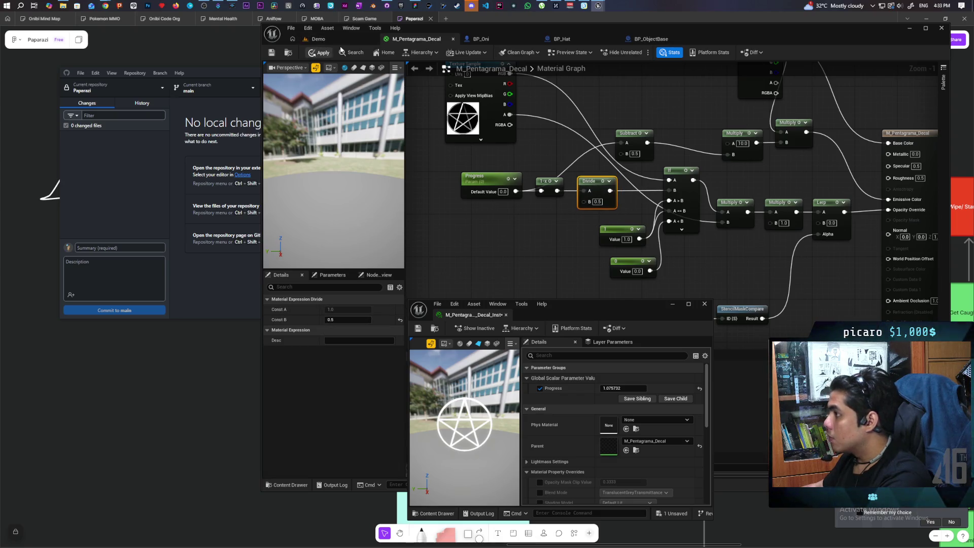
{"action": "left_click", "coordinate": [343, 39]}
{"action": "mouse_move", "coordinate": [622, 388]}
{"action": "left_mouse_down"}
{"action": "mouse_move", "coordinate": [594, 389]}
{"action": "mouse_move", "coordinate": [637, 389]}
{"action": "left_mouse_up"}
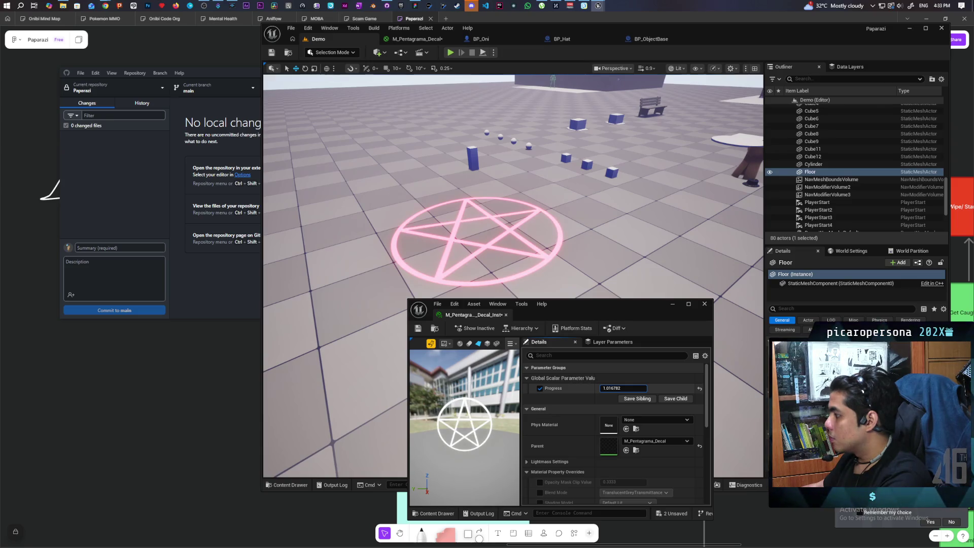
- Add a Multiply node connected to the 1-x node, with B set to 1.0
{"action": "left_click", "coordinate": [427, 39]}
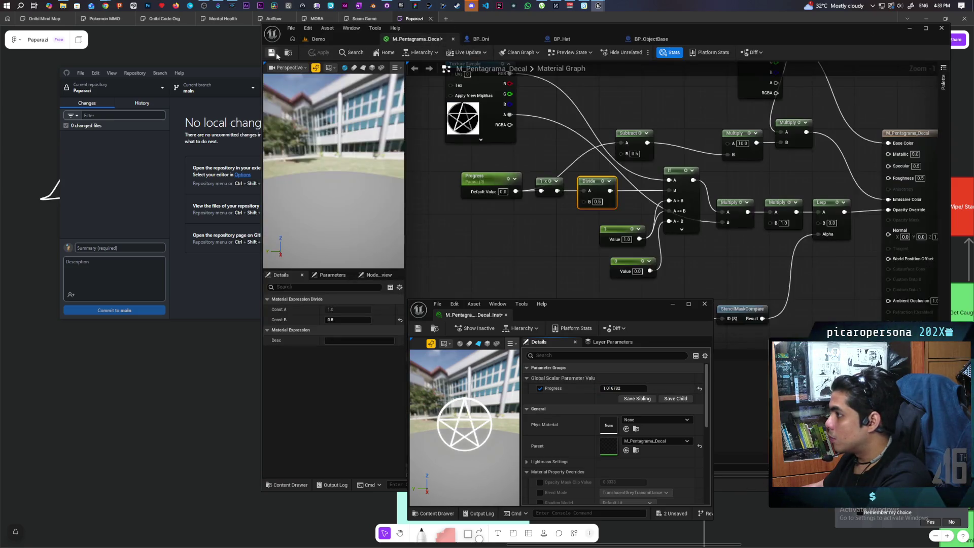
{"action": "left_click_drag", "start_coordinate": [531, 252], "coordinate": [537, 262]}
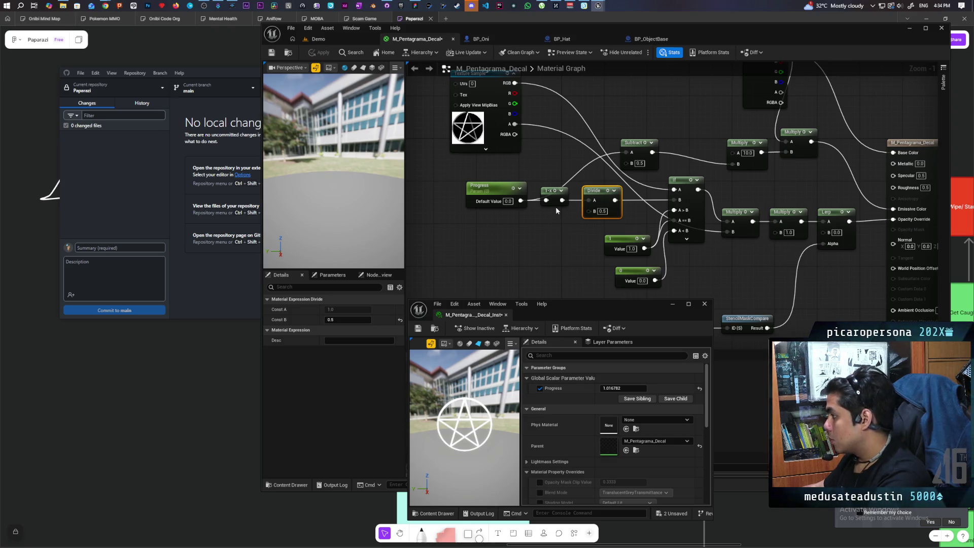
{"action": "left_click", "coordinate": [552, 229]}
{"action": "left_click_drag", "start_coordinate": [563, 203], "coordinate": [556, 239]}
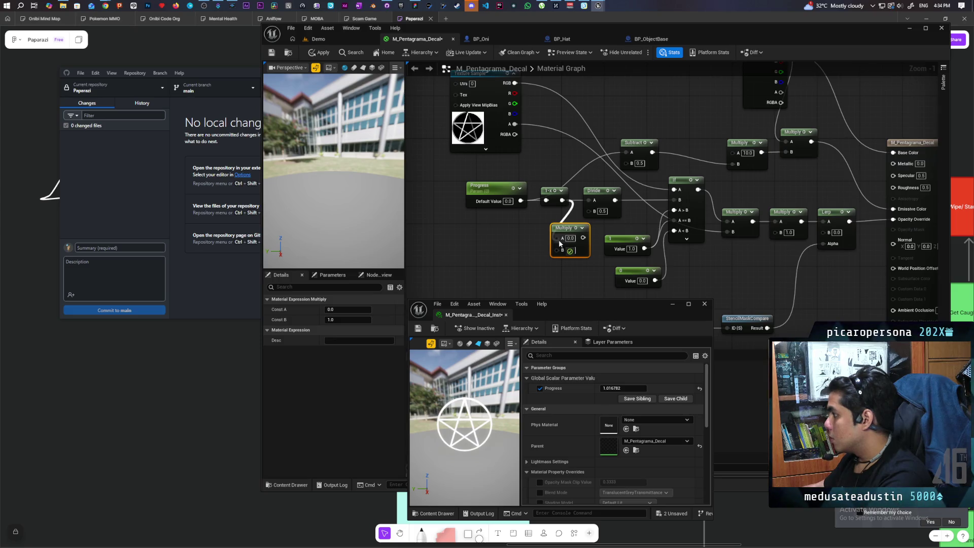
{"action": "type", "text": "1"}
{"action": "key", "text": "Return"}
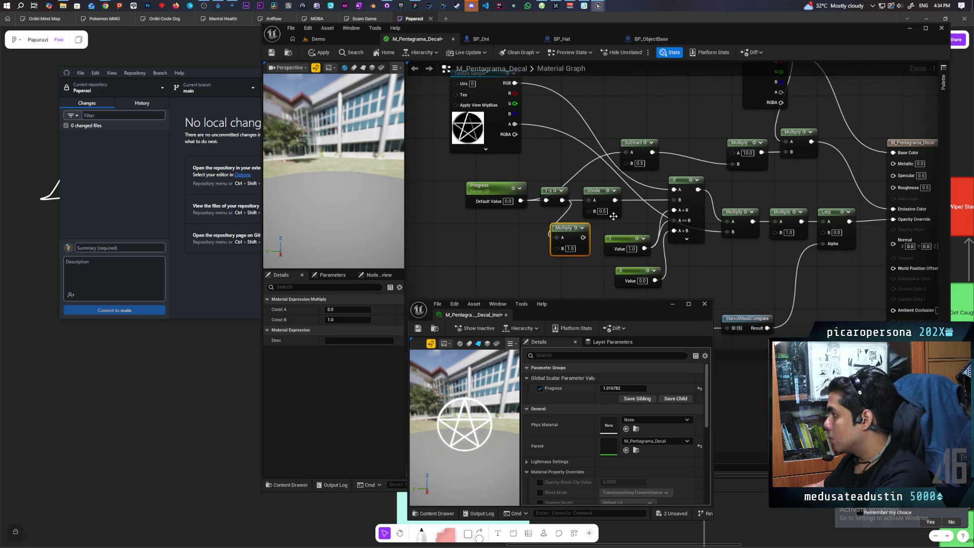
{"action": "left_click_drag", "start_coordinate": [583, 231], "coordinate": [533, 240]}
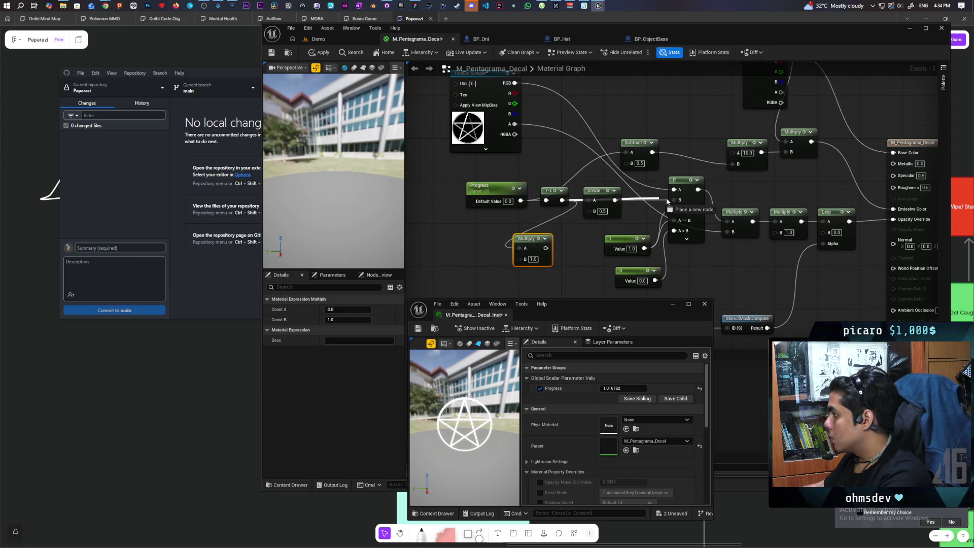
- Delete the Divide node, multiply Progress by 2.0 before 1-x, and save the material
{"action": "left_click", "coordinate": [601, 195]}
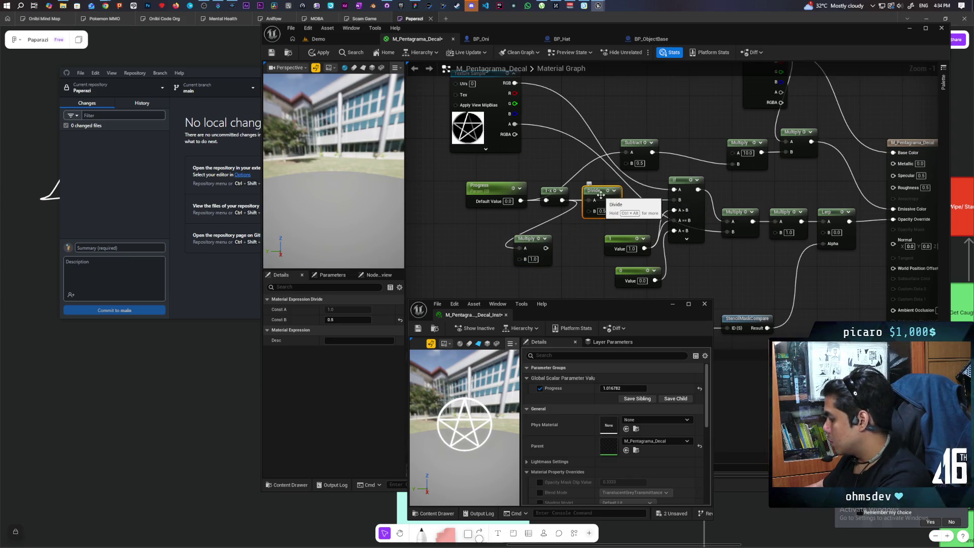
{"action": "key", "text": "Delete"}
{"action": "left_click_drag", "start_coordinate": [553, 198], "coordinate": [601, 197]}
{"action": "mouse_move", "coordinate": [520, 201]}
{"action": "left_mouse_down"}
{"action": "mouse_move", "coordinate": [516, 245]}
{"action": "mouse_move", "coordinate": [578, 263]}
{"action": "mouse_move", "coordinate": [594, 200]}
{"action": "left_mouse_up"}
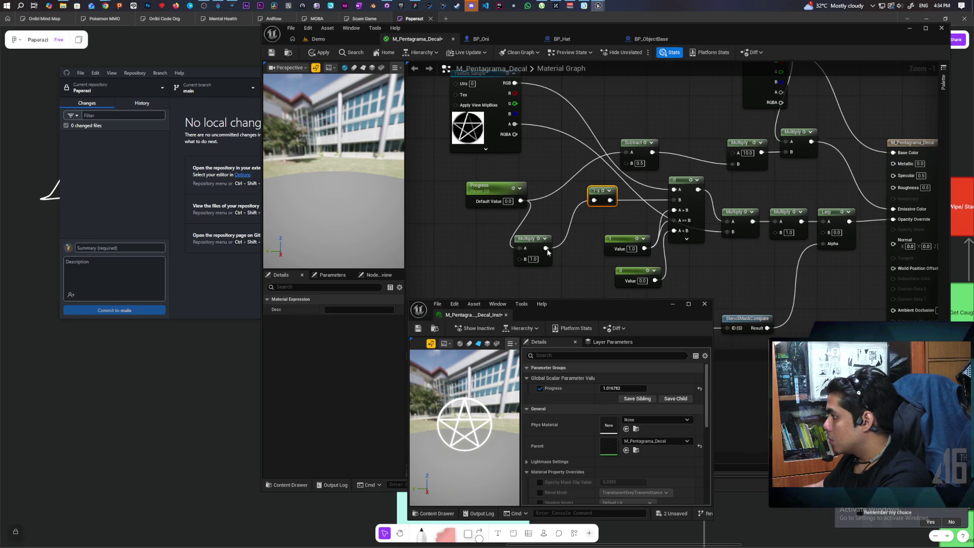
{"action": "type", "text": "2"}
{"action": "left_click", "coordinate": [562, 209]}
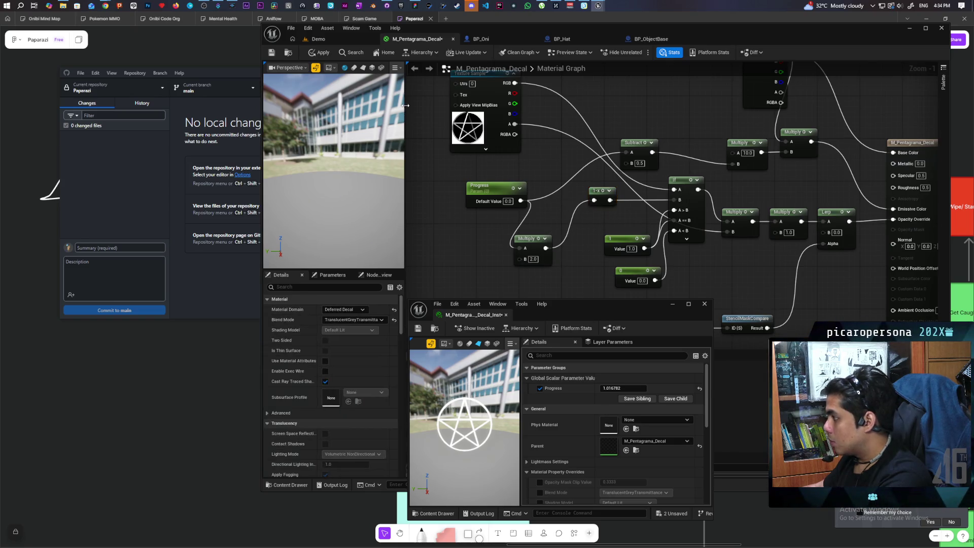
{"action": "key", "text": "ctrl+s"}
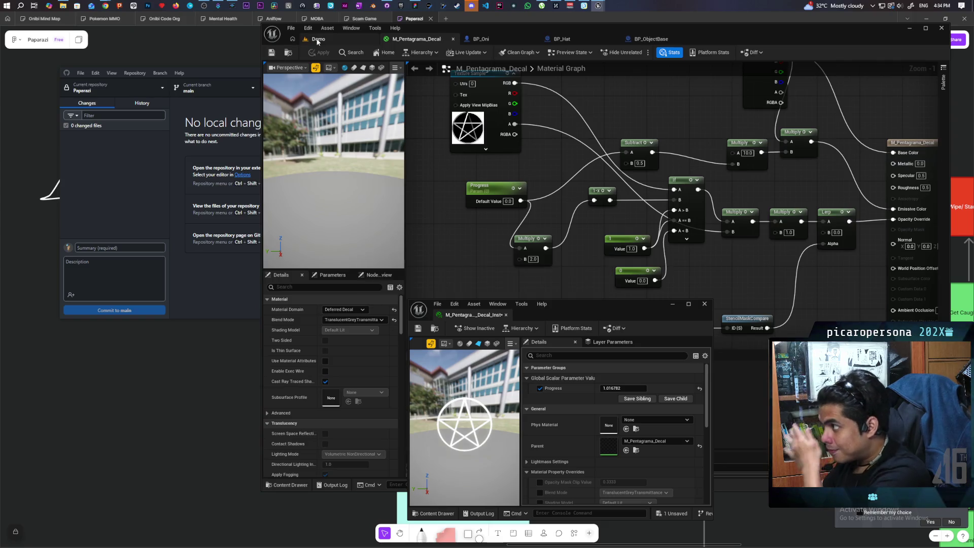
{"action": "left_click", "coordinate": [316, 39]}
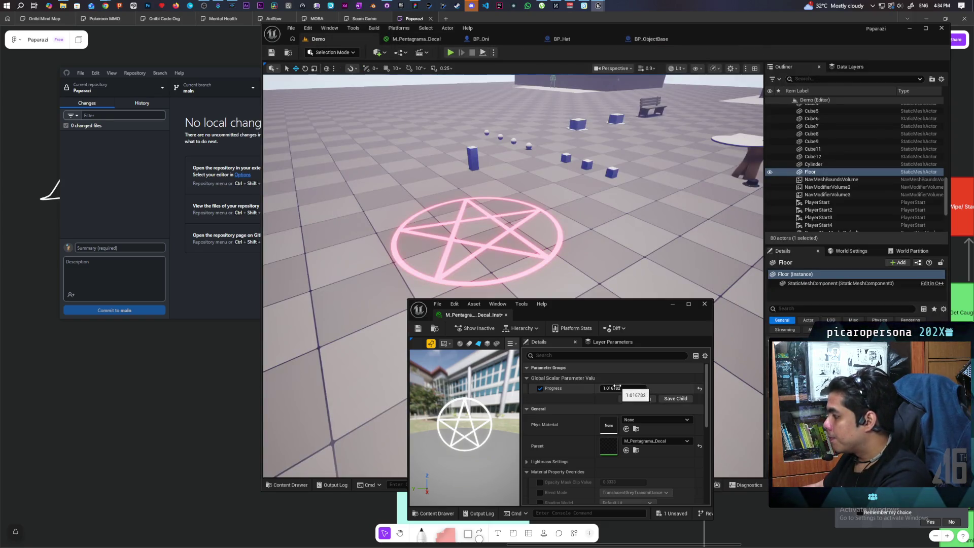
- Scrub Progress upward to watch the pentagram decal grow and then fade
{"action": "type", "text": "0.080574"}
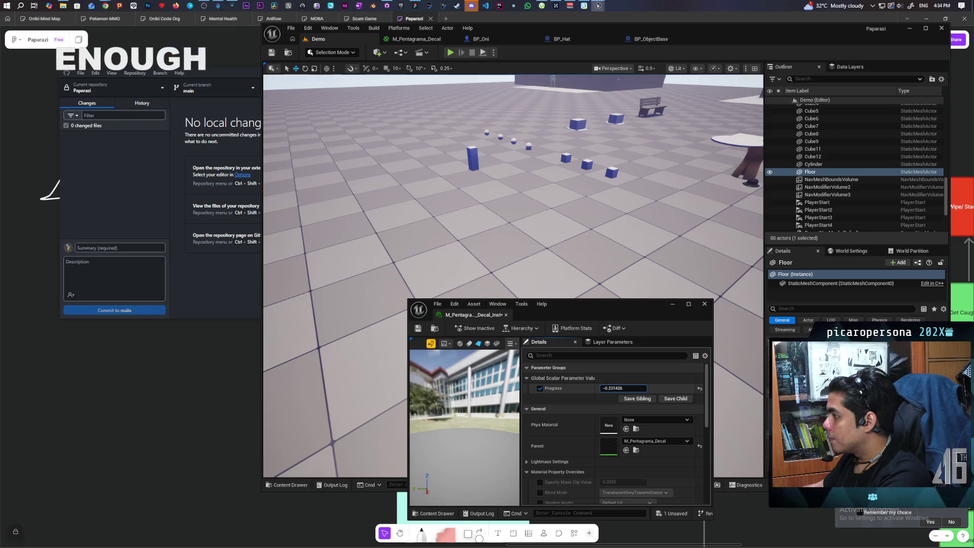
{"action": "left_click_drag", "start_coordinate": [623, 389], "coordinate": [721, 388]}
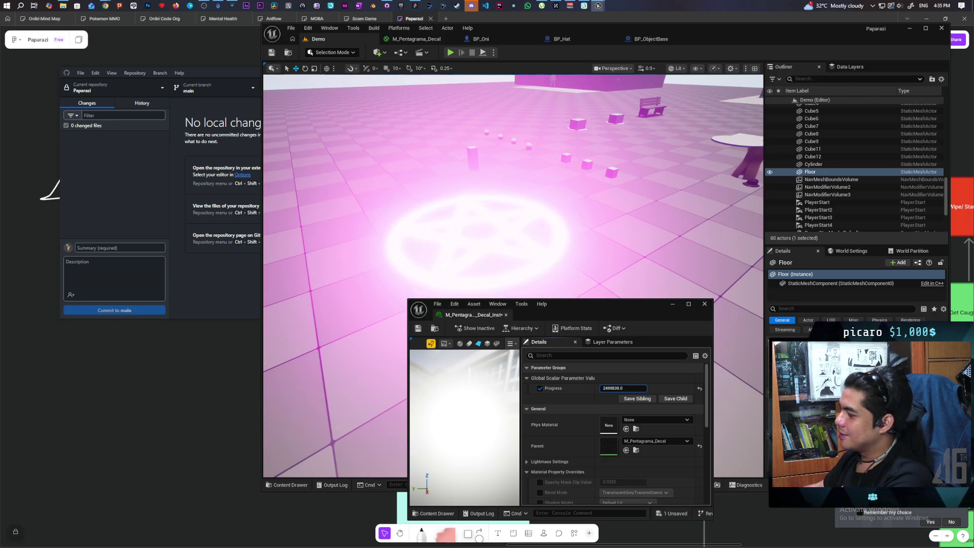
{"action": "left_click_drag", "start_coordinate": [721, 388], "coordinate": [700, 388]}
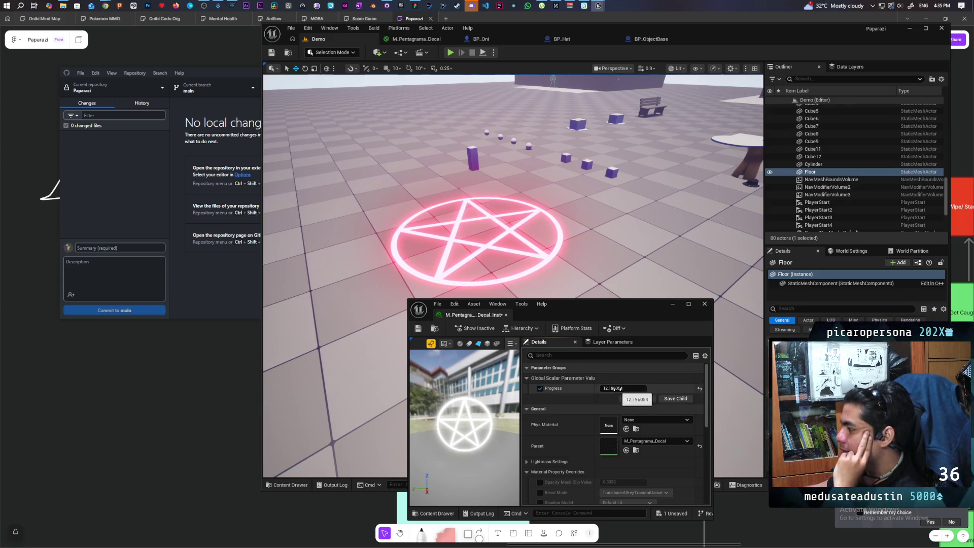
- Reset Progress to 0 and start a Play-in-Editor session
{"action": "type", "text": "0"}
{"action": "key", "text": "Return"}
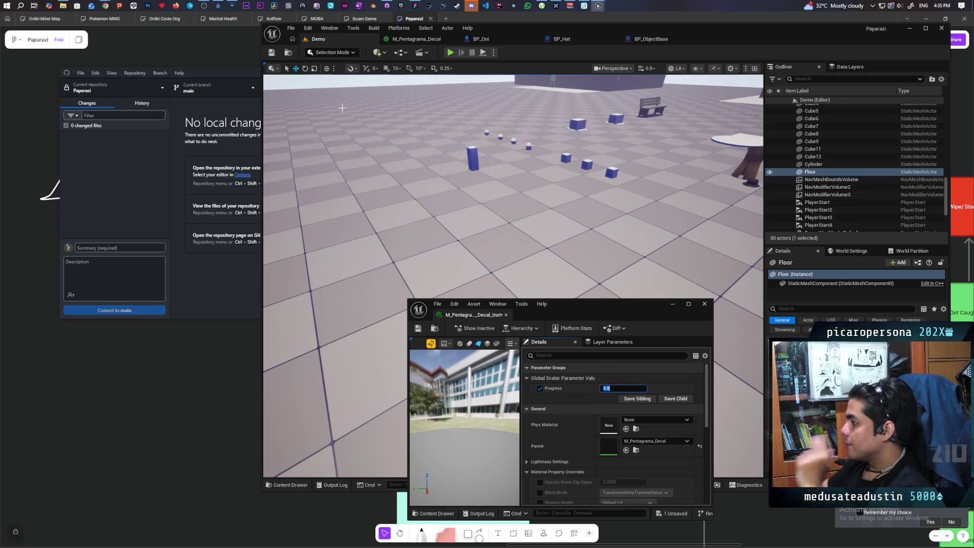
{"action": "left_click", "coordinate": [450, 53]}
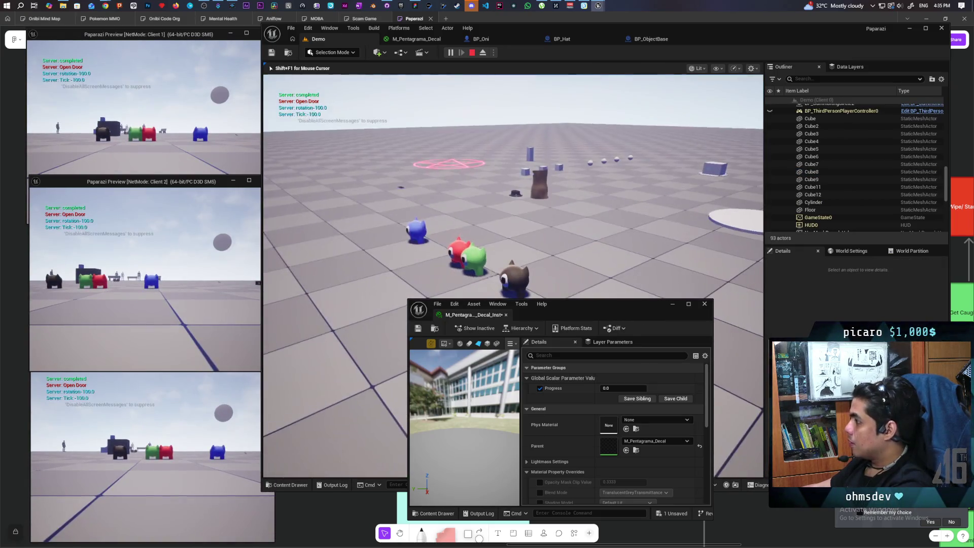
- Walk the character back and forth through the pink pentagram with W, S and A
{"action": "key", "text": "w"}
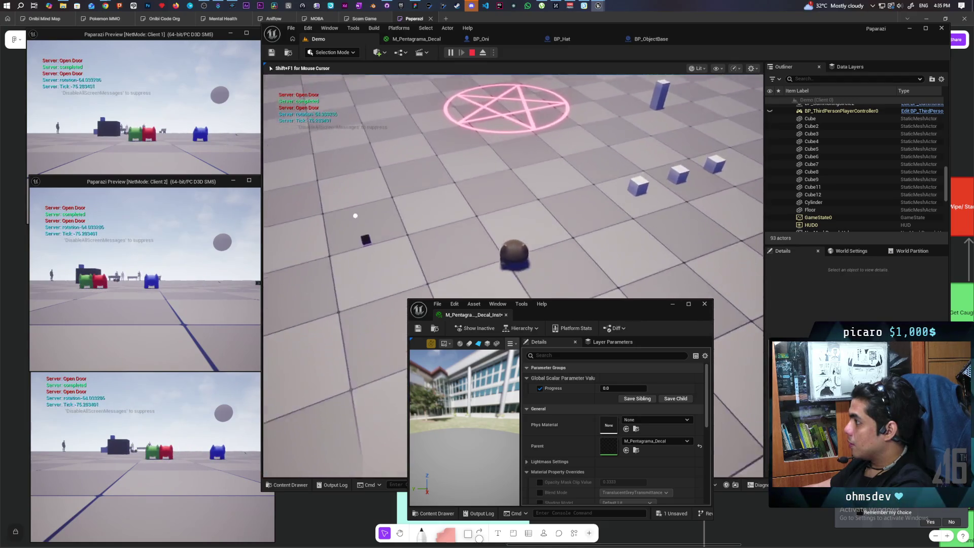
{"action": "key", "text": "w"}
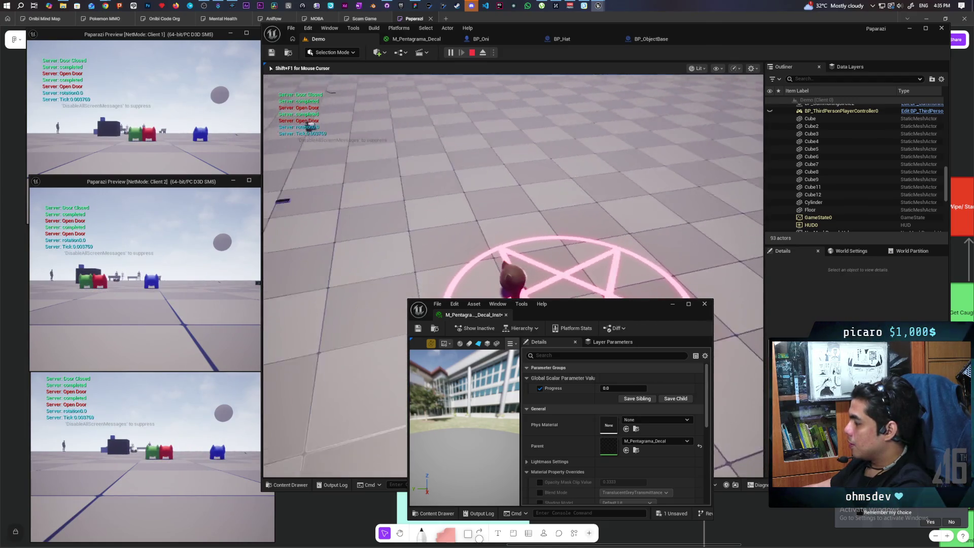
{"action": "key", "text": "s"}
{"action": "key", "text": "w"}
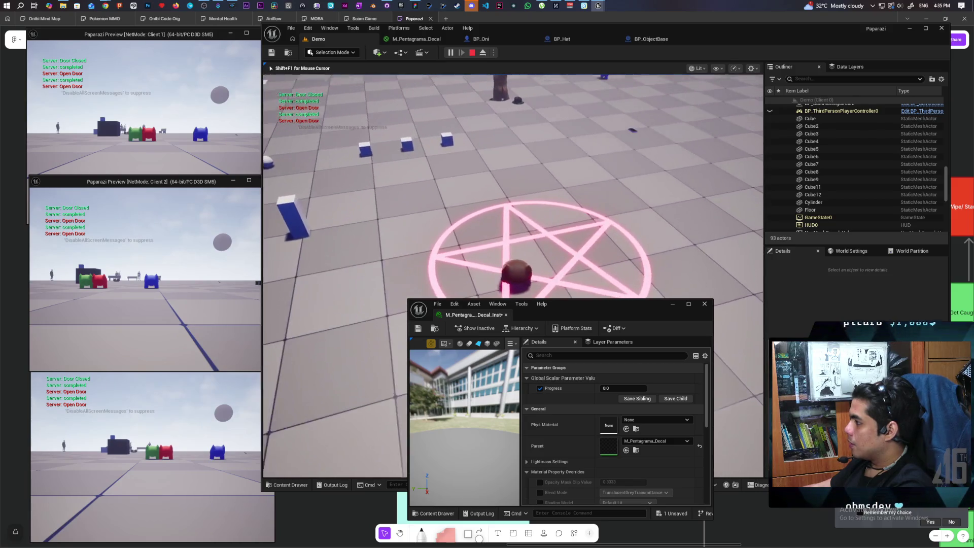
{"action": "key", "text": "s"}
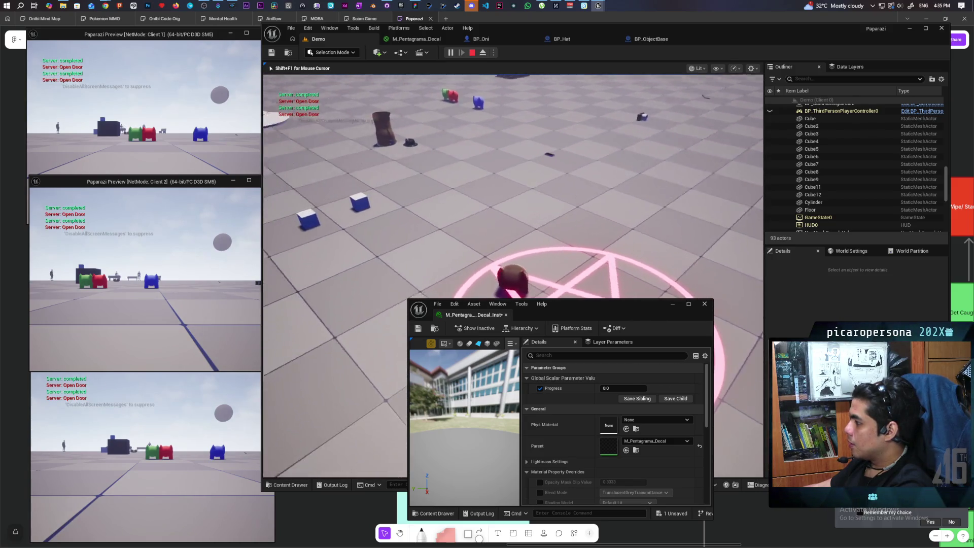
{"action": "key", "text": "a"}
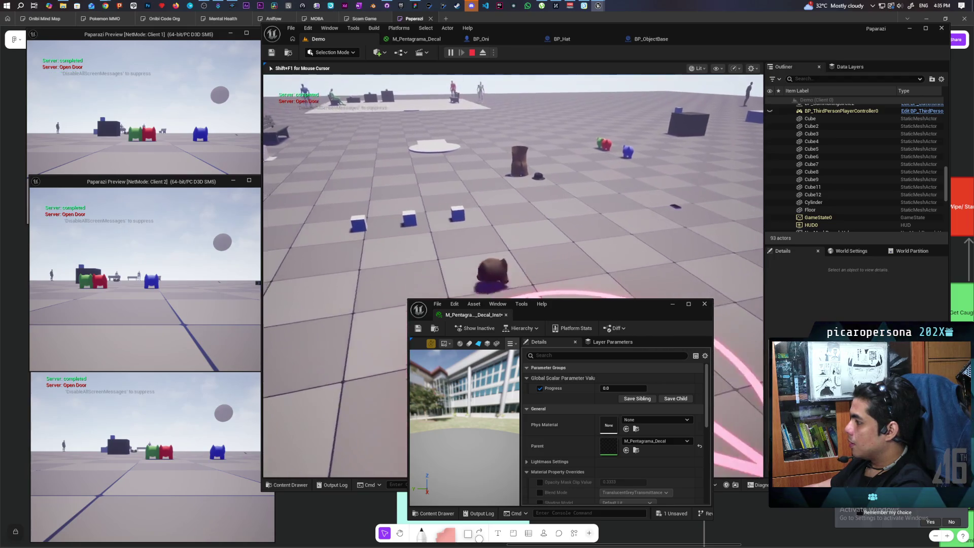
- Move the instance window aside and walk toward the platform and mannequins
{"action": "left_click_drag", "start_coordinate": [622, 342], "coordinate": [632, 401]}
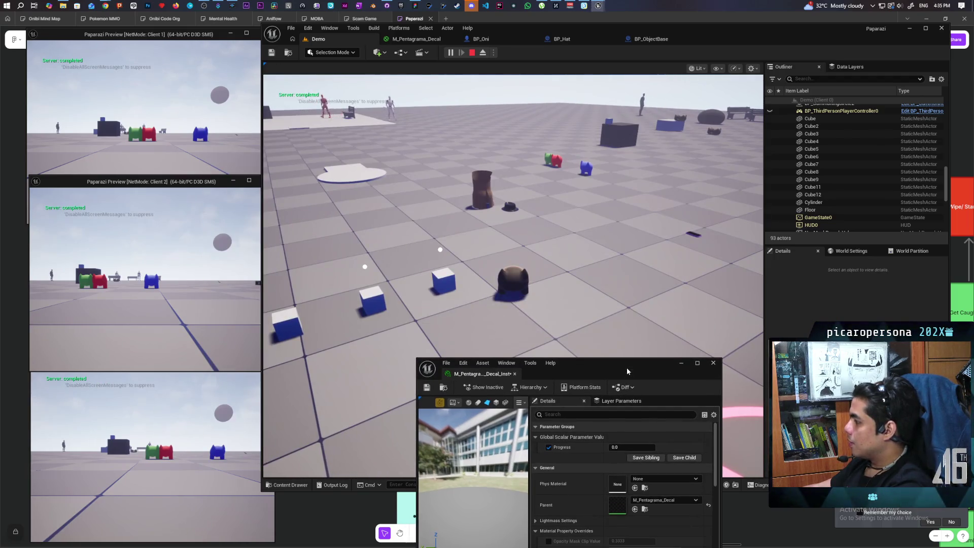
{"action": "left_click", "coordinate": [508, 203]}
{"action": "key", "text": "w"}
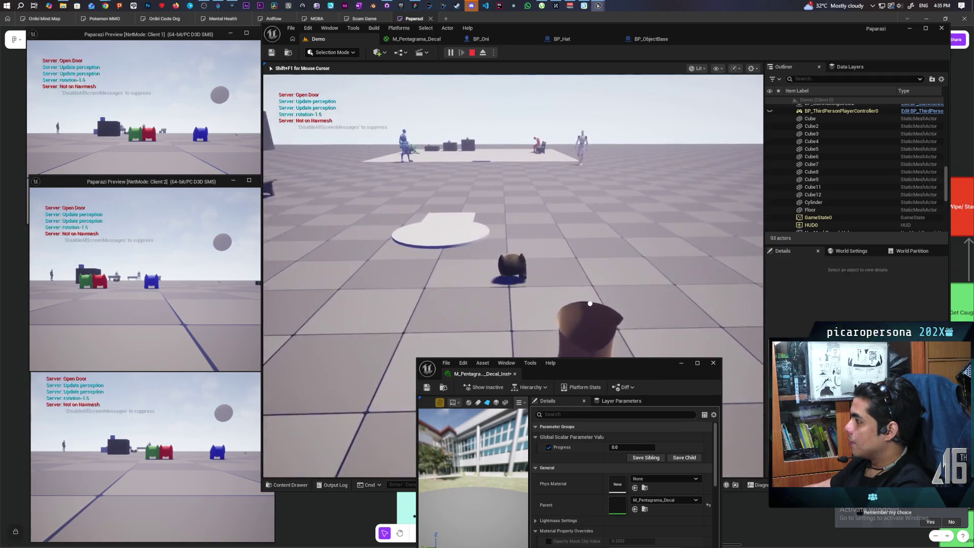
{"action": "key", "text": "w"}
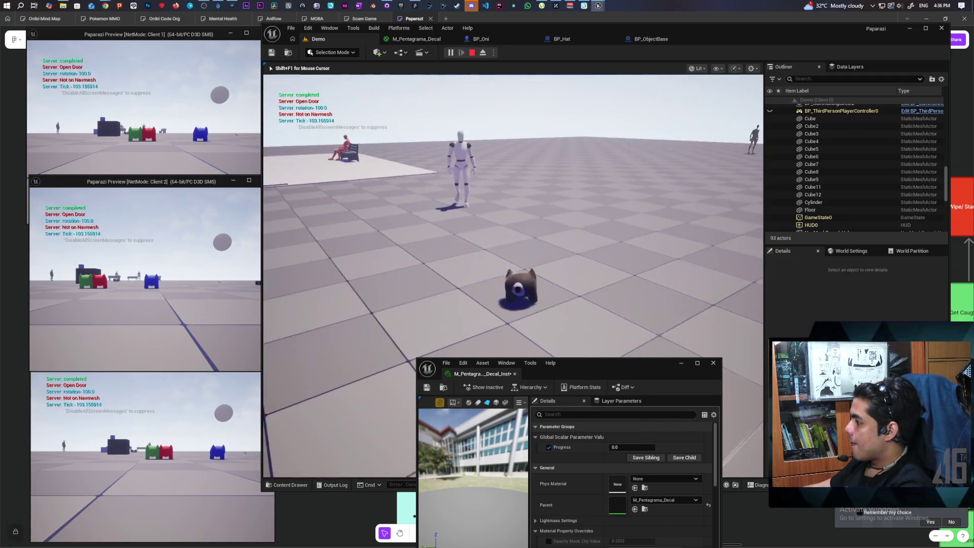
{"action": "key", "text": "w"}
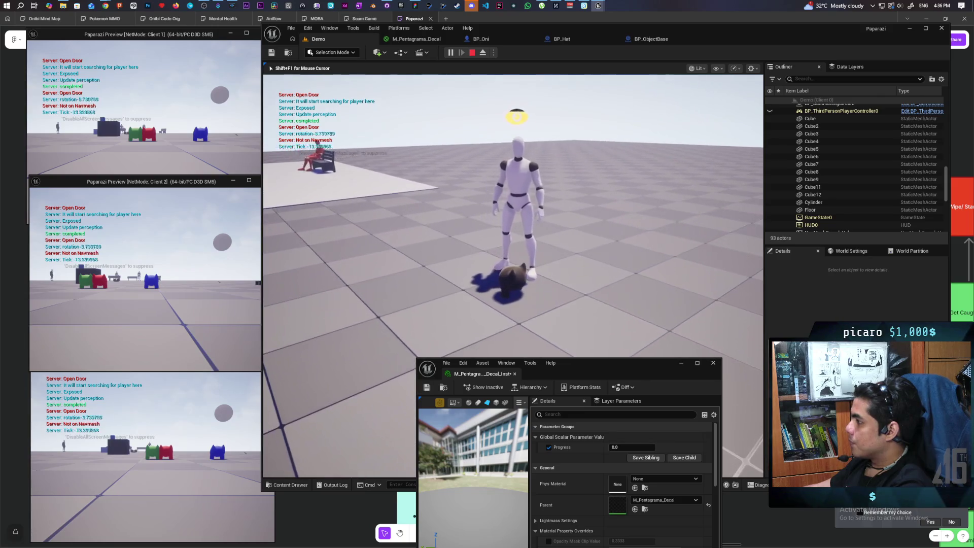
{"action": "key", "text": "w"}
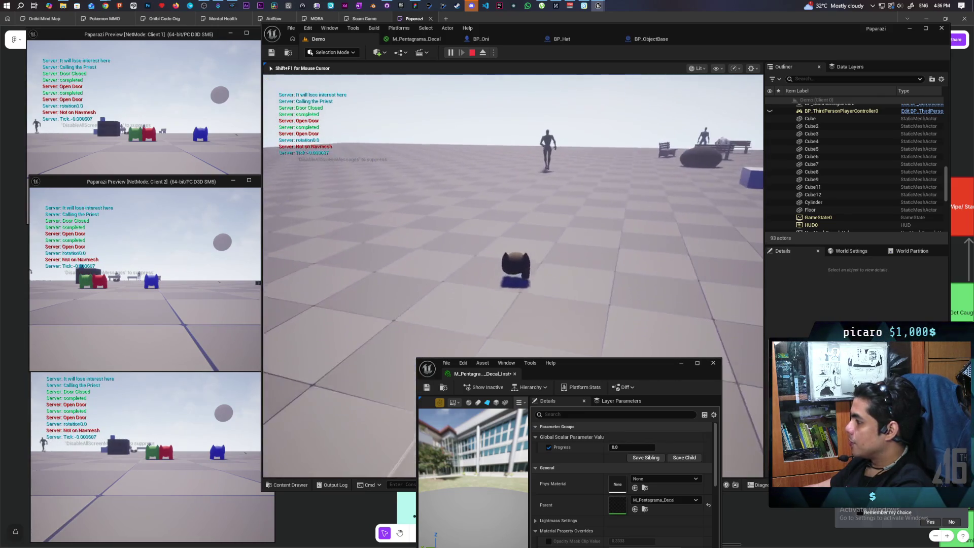
{"action": "key", "text": "w"}
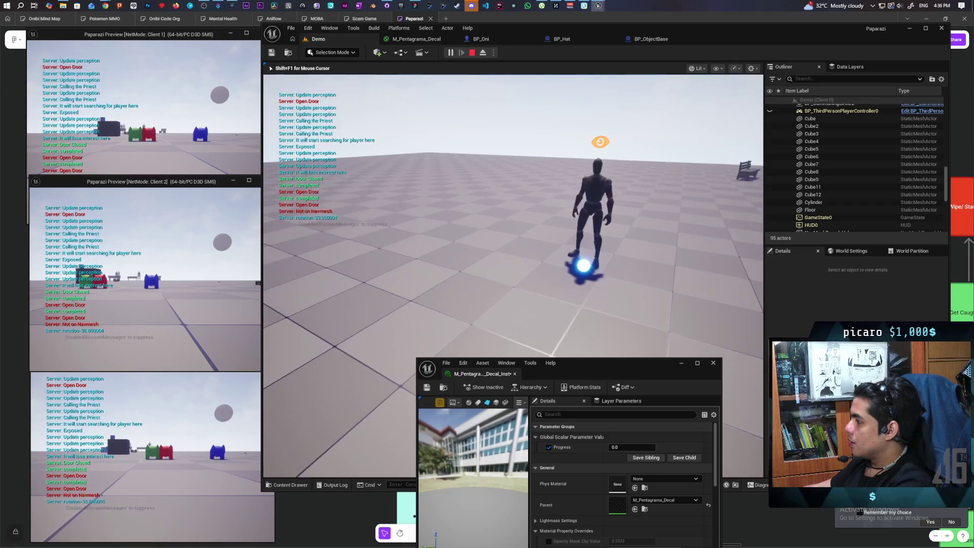
{"action": "key", "text": "w"}
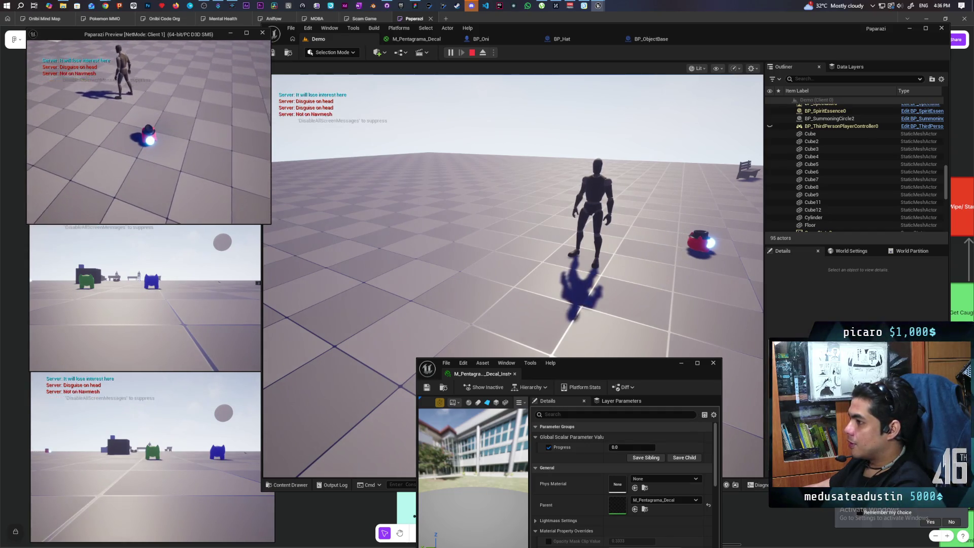
- Release input from the game view and stop the play session with Esc
{"action": "left_click", "coordinate": [508, 202]}
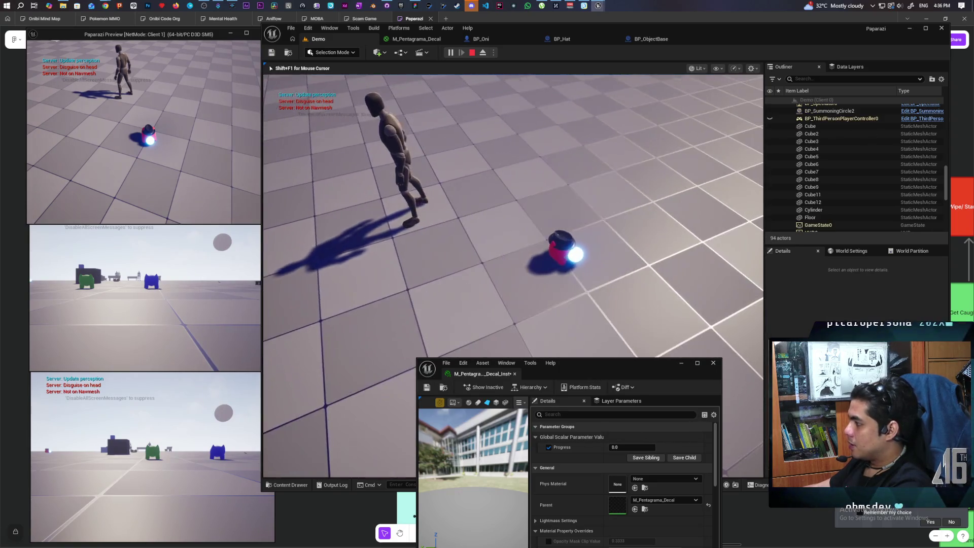
{"action": "key", "text": "alt+Tab"}
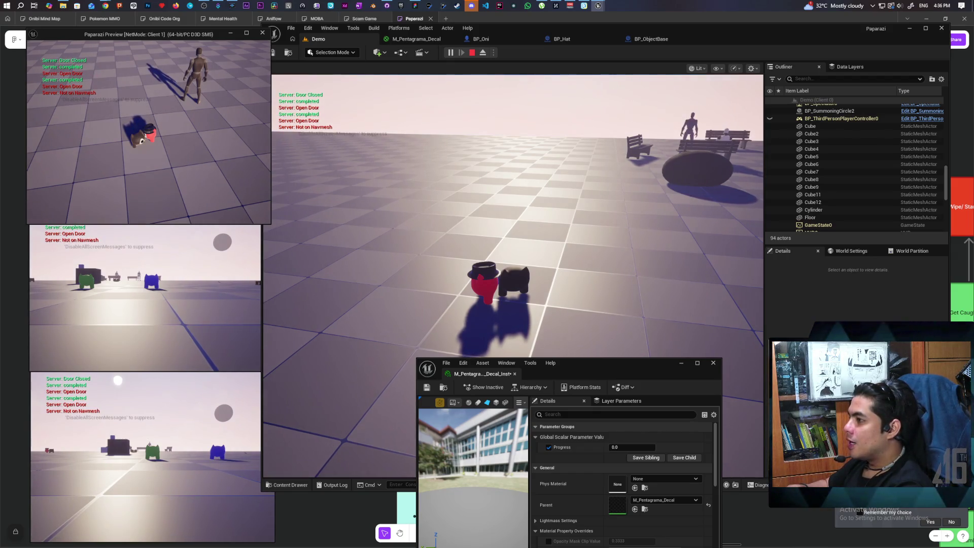
{"action": "key", "text": "Escape"}
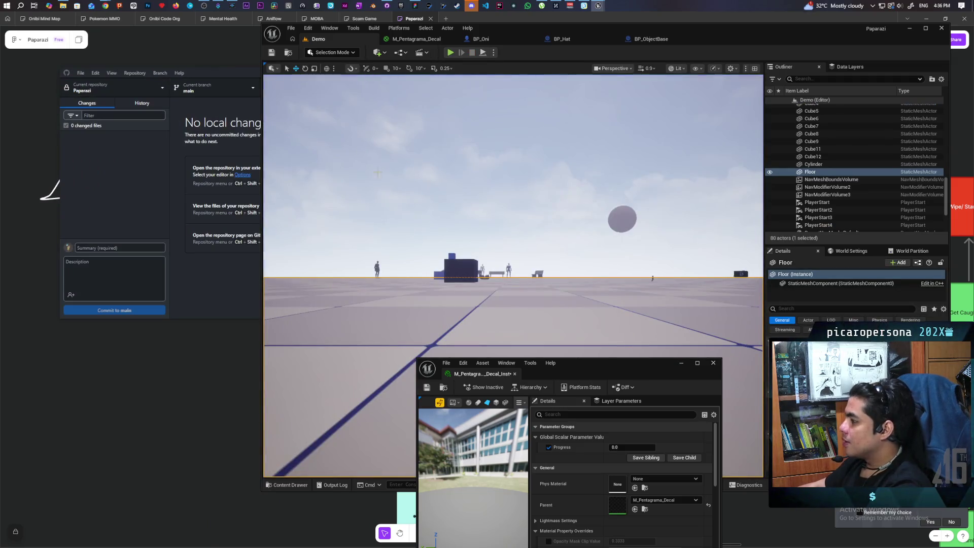
- Minimise the instance window and make room beside the output node in M_Pentagrama_Decal
{"action": "left_click_drag", "start_coordinate": [605, 364], "coordinate": [561, 305]}
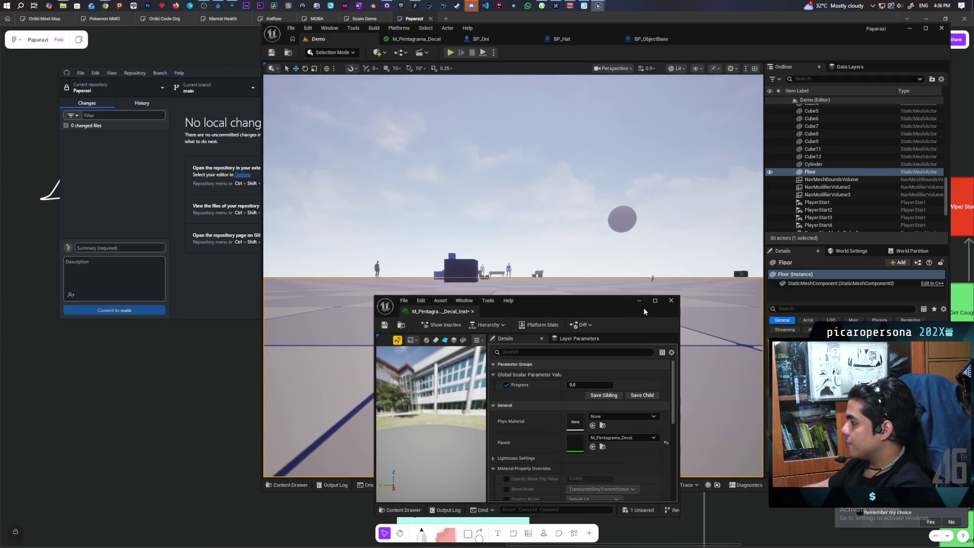
{"action": "left_click", "coordinate": [640, 301]}
{"action": "left_click", "coordinate": [423, 40]}
{"action": "scroll", "coordinate": [525, 234], "scroll_direction": "down", "scroll_amount": 2}
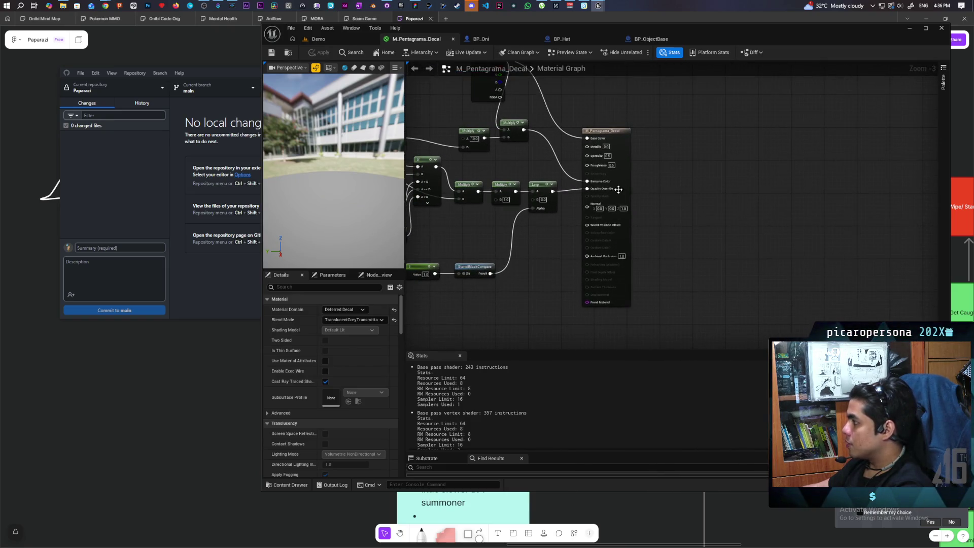
{"action": "left_click_drag", "start_coordinate": [635, 183], "coordinate": [717, 179]}
{"action": "mouse_move", "coordinate": [561, 296]}
{"action": "left_mouse_down"}
{"action": "mouse_move", "coordinate": [645, 247]}
{"action": "mouse_move", "coordinate": [661, 280]}
{"action": "mouse_move", "coordinate": [760, 270]}
{"action": "mouse_move", "coordinate": [738, 323]}
{"action": "mouse_move", "coordinate": [648, 298]}
{"action": "mouse_move", "coordinate": [672, 288]}
{"action": "mouse_move", "coordinate": [660, 288]}
{"action": "left_mouse_up"}
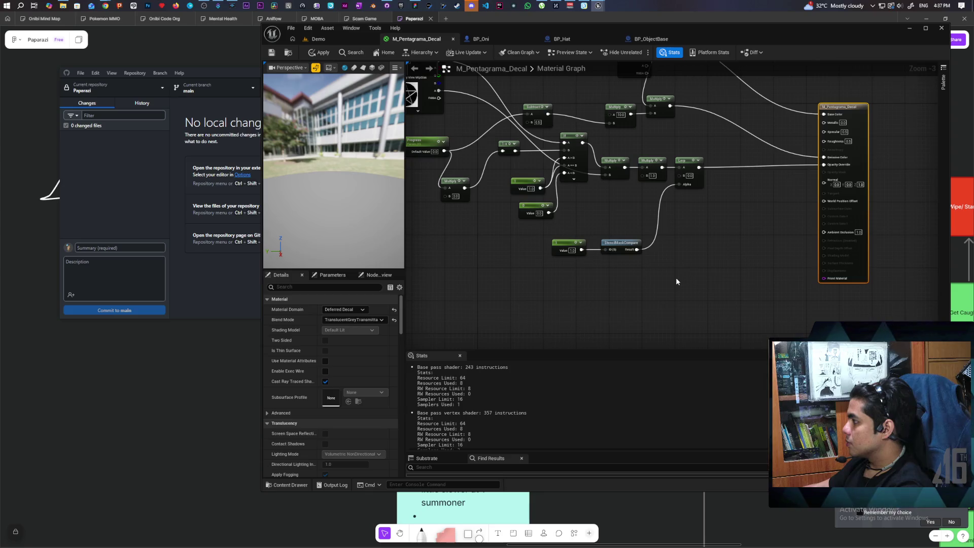
- Assign the LowResBlurredNoise texture to the Texture Sample node
{"action": "right_click", "coordinate": [677, 281]}
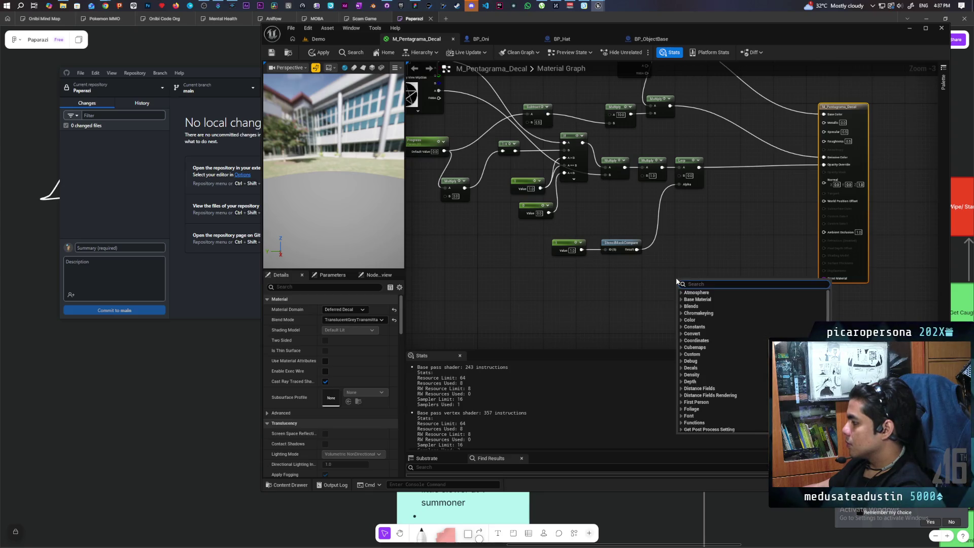
{"action": "left_click_drag", "start_coordinate": [422, 111], "coordinate": [504, 160]}
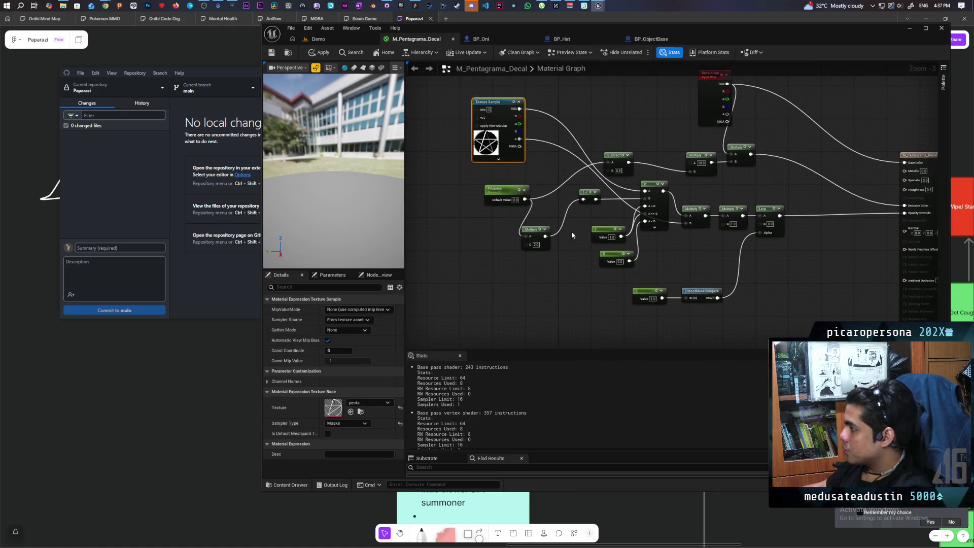
{"action": "left_click_drag", "start_coordinate": [588, 257], "coordinate": [433, 175]}
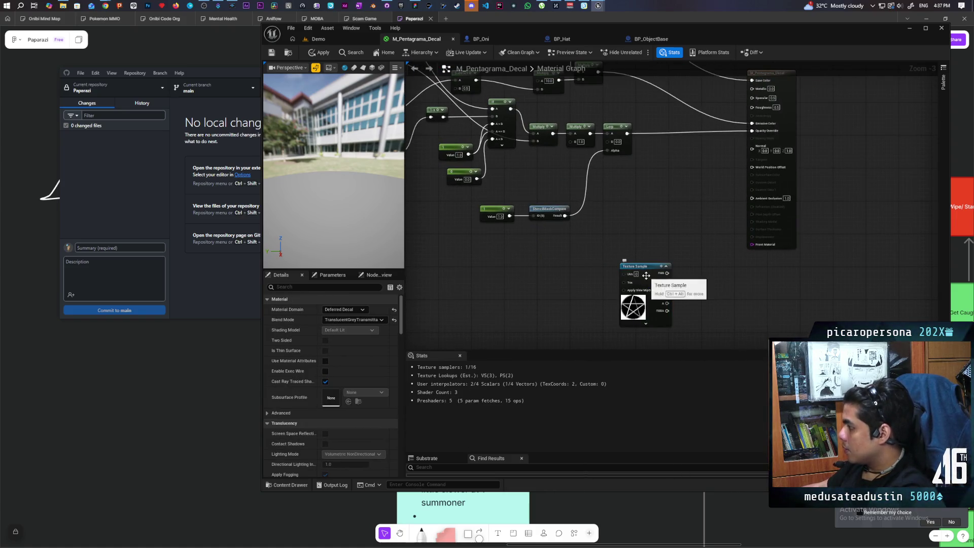
{"action": "left_click", "coordinate": [646, 276]}
{"action": "left_click", "coordinate": [373, 401]}
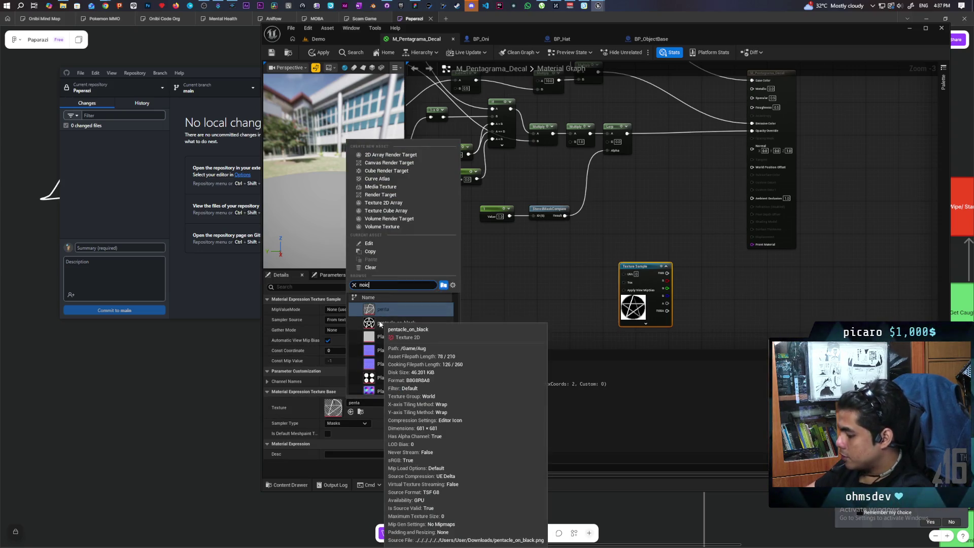
{"action": "key", "text": "BackSpace"}
{"action": "type", "text": "se"}
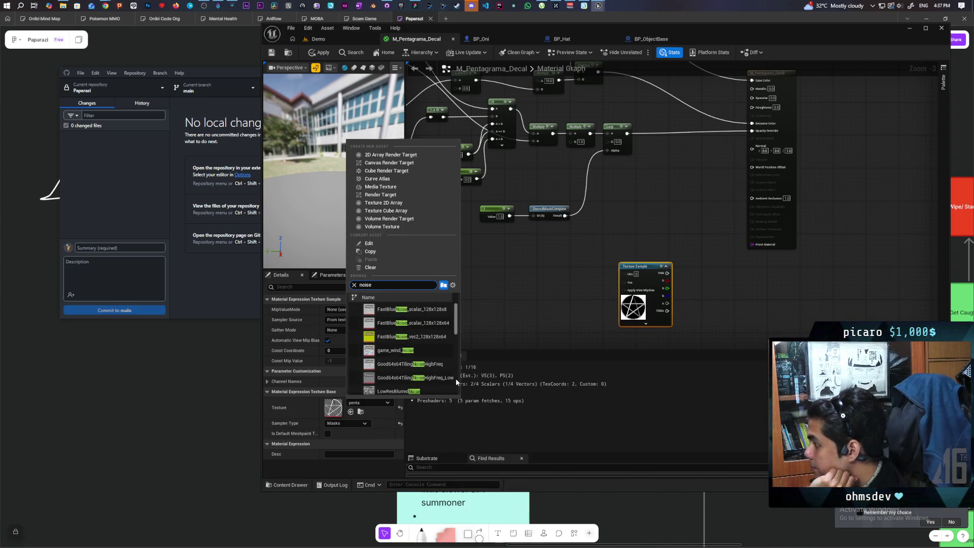
{"action": "scroll", "coordinate": [427, 370], "scroll_direction": "down", "scroll_amount": 1}
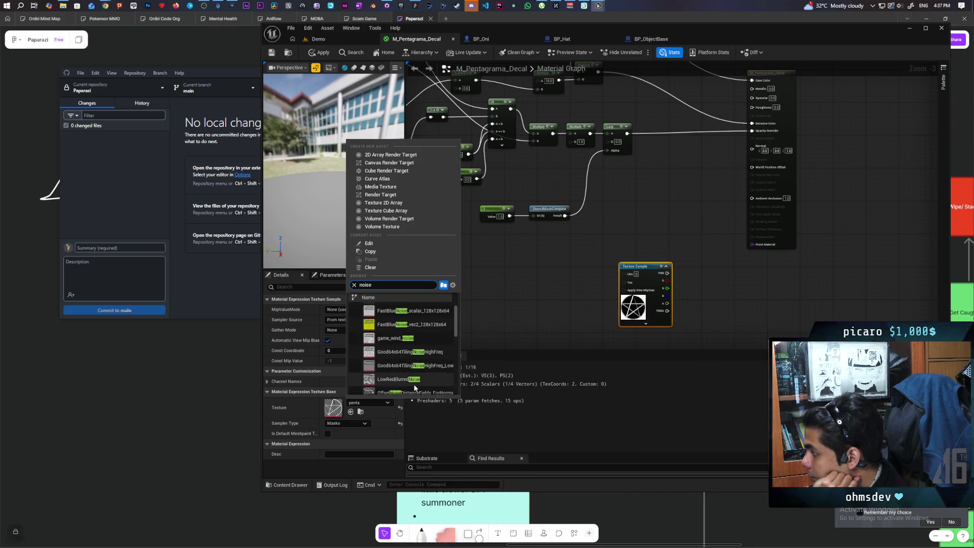
{"action": "mouse_move", "coordinate": [426, 377]}
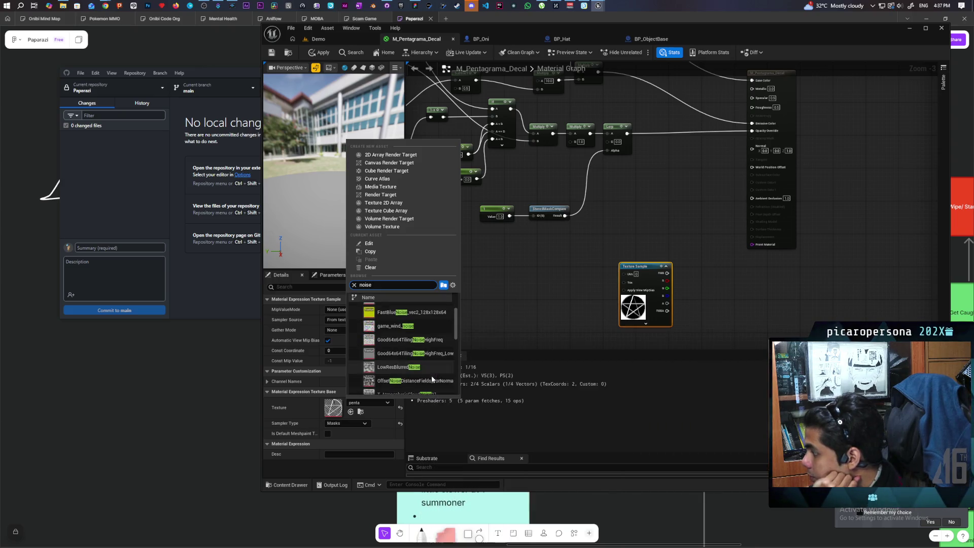
{"action": "left_click", "coordinate": [438, 369]}
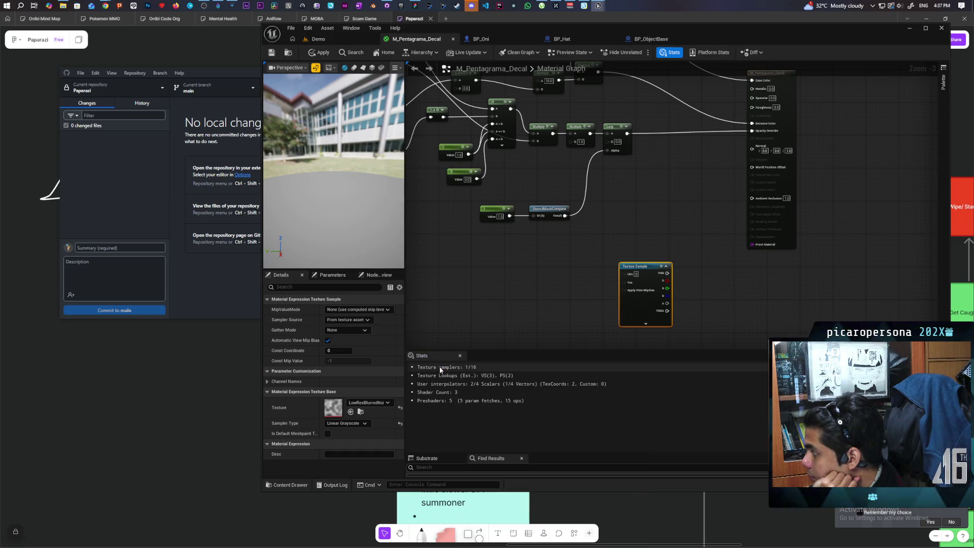
- Add a Multiply node and feed the noise texture into it
{"action": "left_click_drag", "start_coordinate": [513, 268], "coordinate": [483, 269]}
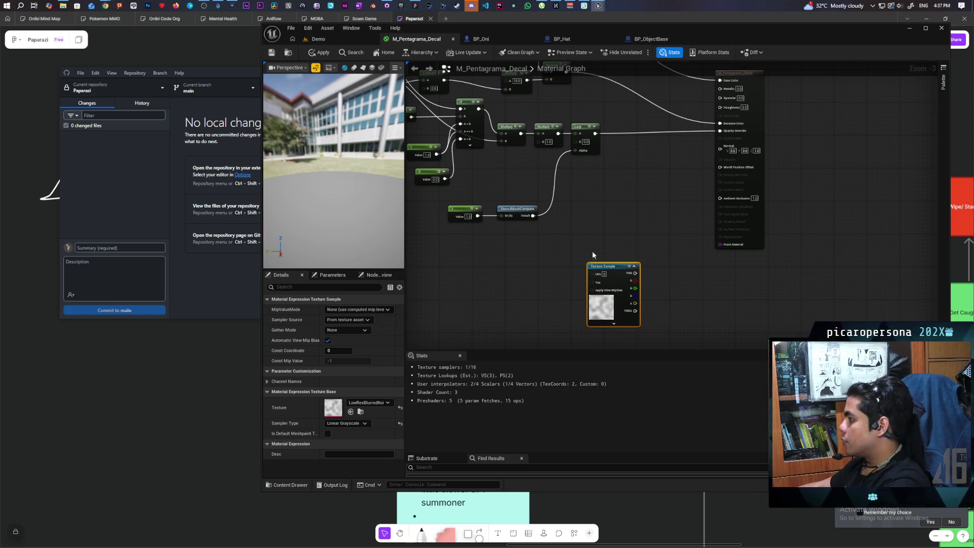
{"action": "mouse_move", "coordinate": [620, 265]}
{"action": "left_mouse_down"}
{"action": "mouse_move", "coordinate": [587, 243]}
{"action": "mouse_move", "coordinate": [627, 236]}
{"action": "left_mouse_up"}
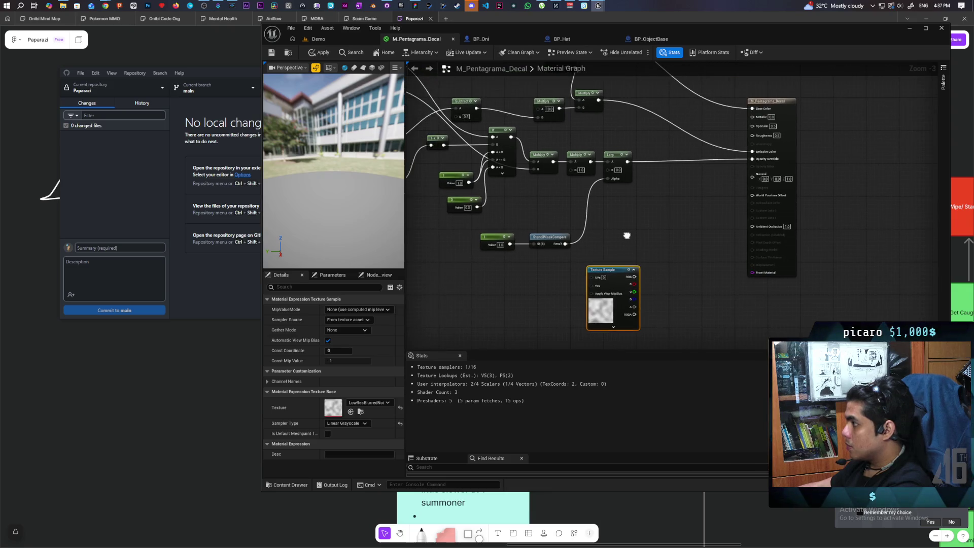
{"action": "left_click", "coordinate": [657, 227]}
{"action": "mouse_move", "coordinate": [634, 277]}
{"action": "left_mouse_down"}
{"action": "mouse_move", "coordinate": [662, 248]}
{"action": "mouse_move", "coordinate": [669, 161]}
{"action": "mouse_move", "coordinate": [753, 159]}
{"action": "left_mouse_up"}
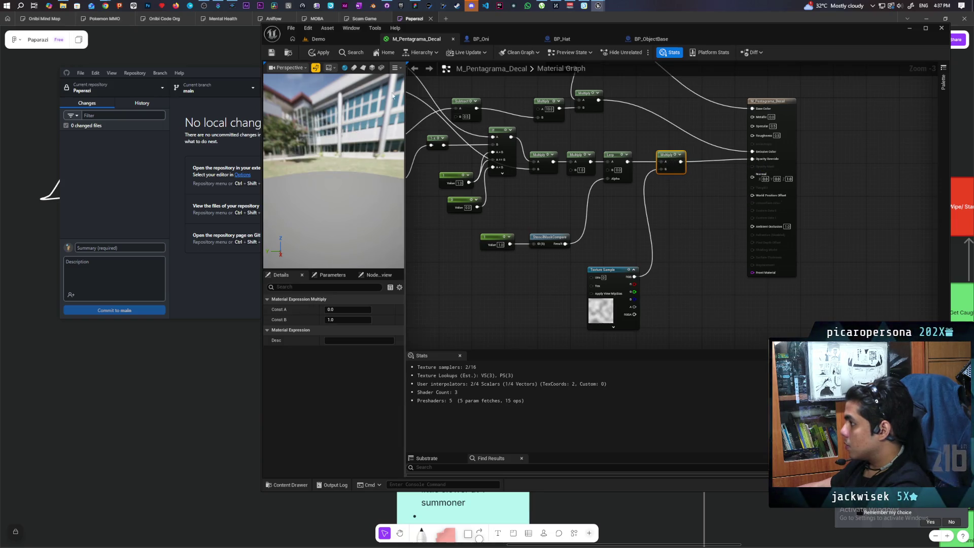
{"action": "left_click", "coordinate": [340, 40]}
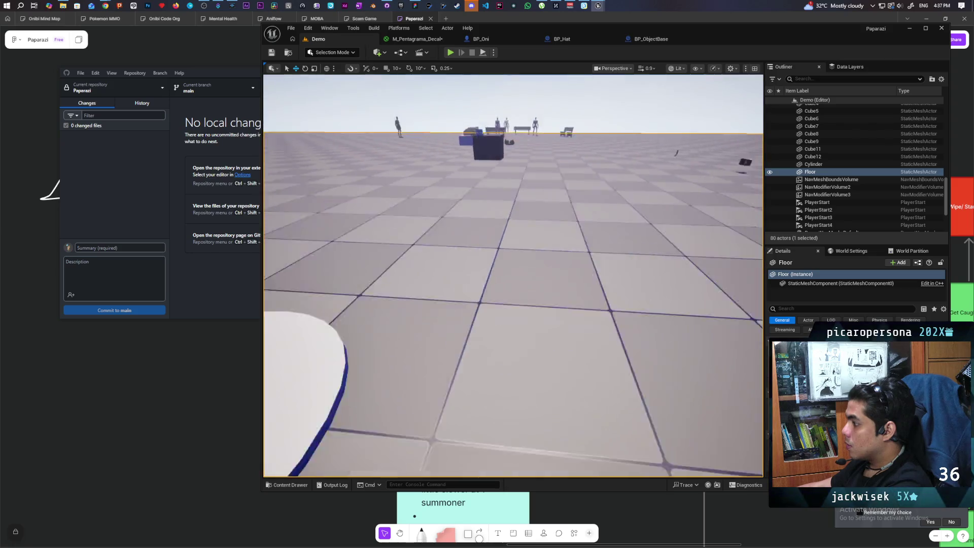
- Close the penta texture editor window
{"action": "left_click_drag", "start_coordinate": [513, 274], "coordinate": [535, 260]}
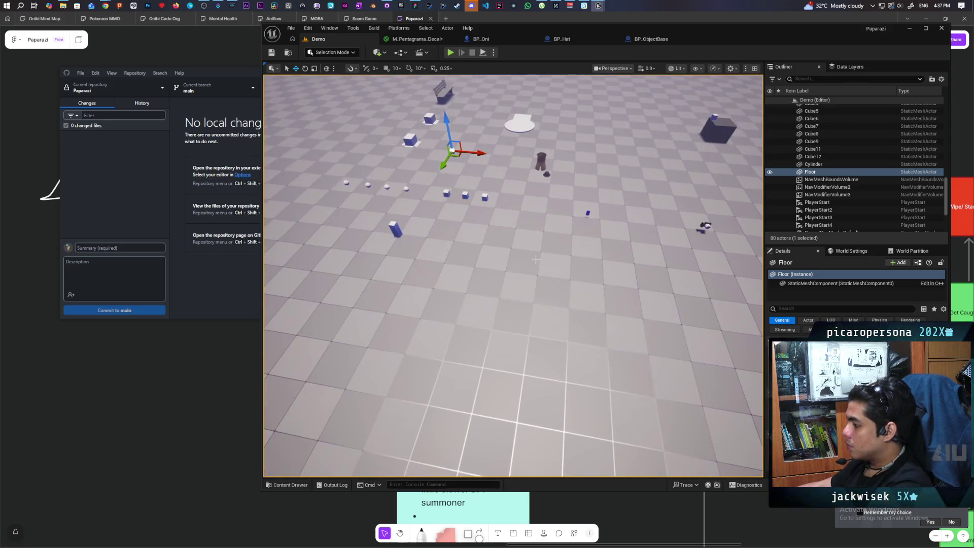
{"action": "mouse_move", "coordinate": [598, 6]}
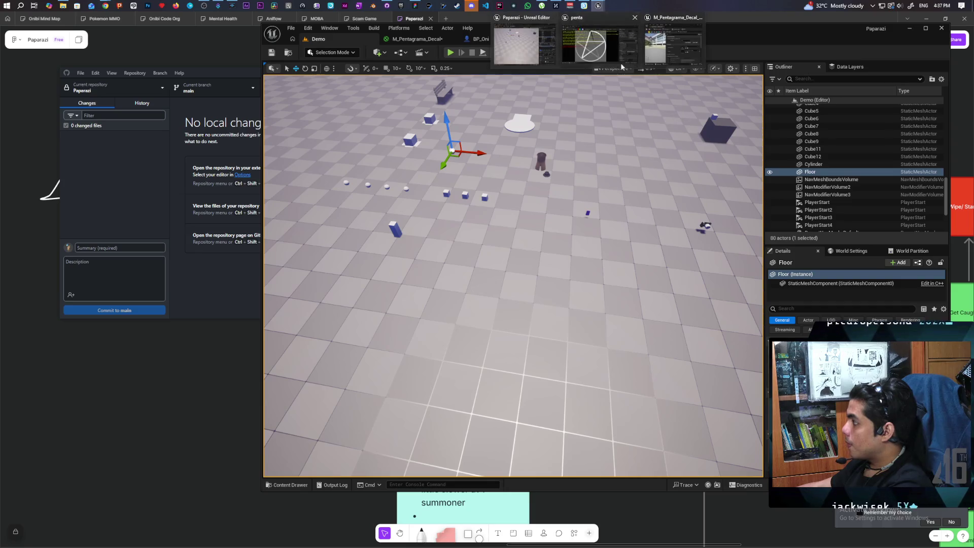
{"action": "left_click", "coordinate": [600, 44]}
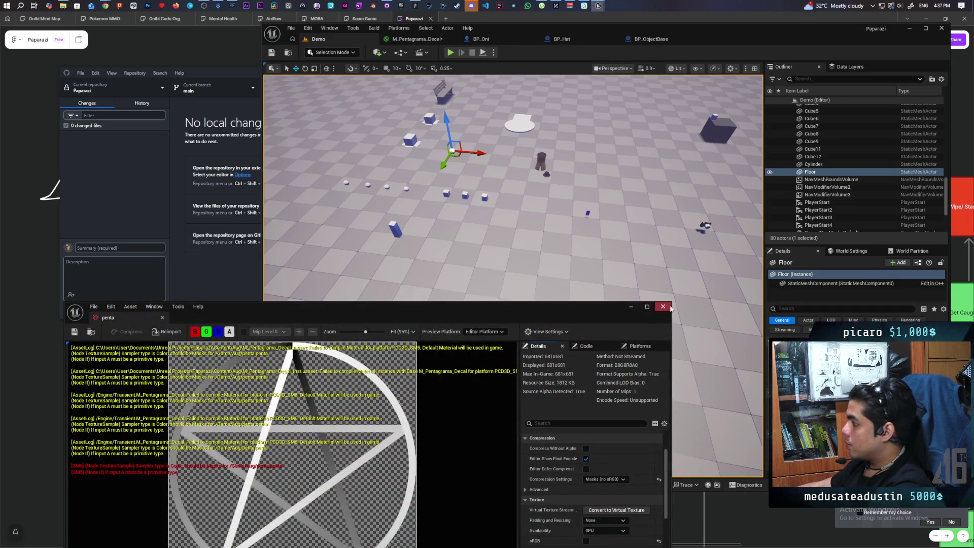
{"action": "left_click", "coordinate": [490, 4]}
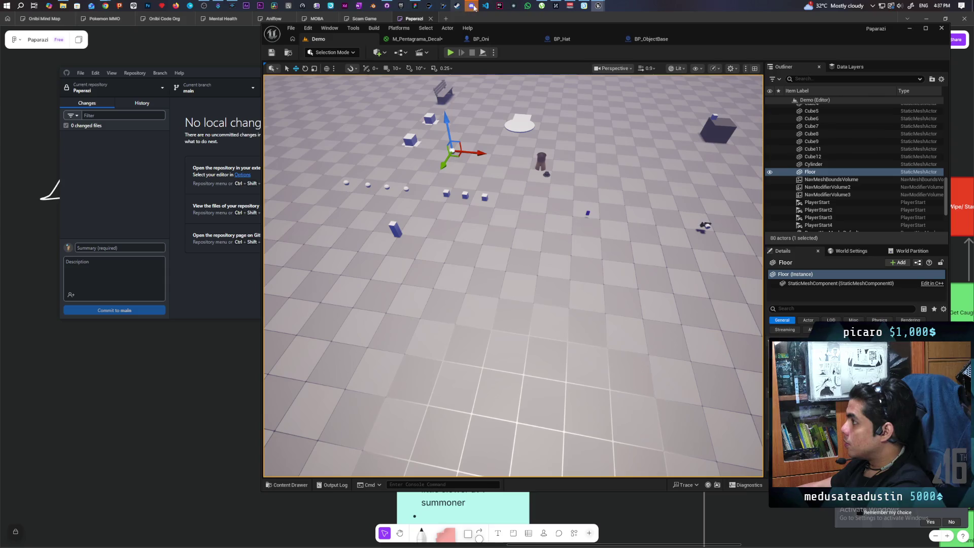
- Set the decal instance's Progress to 0.5 and frame the faded red pentagram
{"action": "mouse_move", "coordinate": [598, 6]}
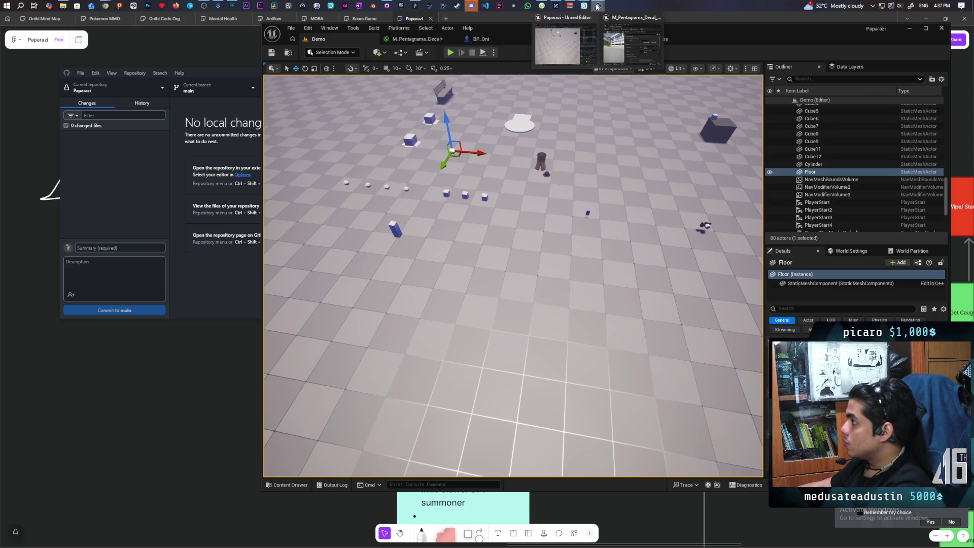
{"action": "left_click", "coordinate": [635, 43]}
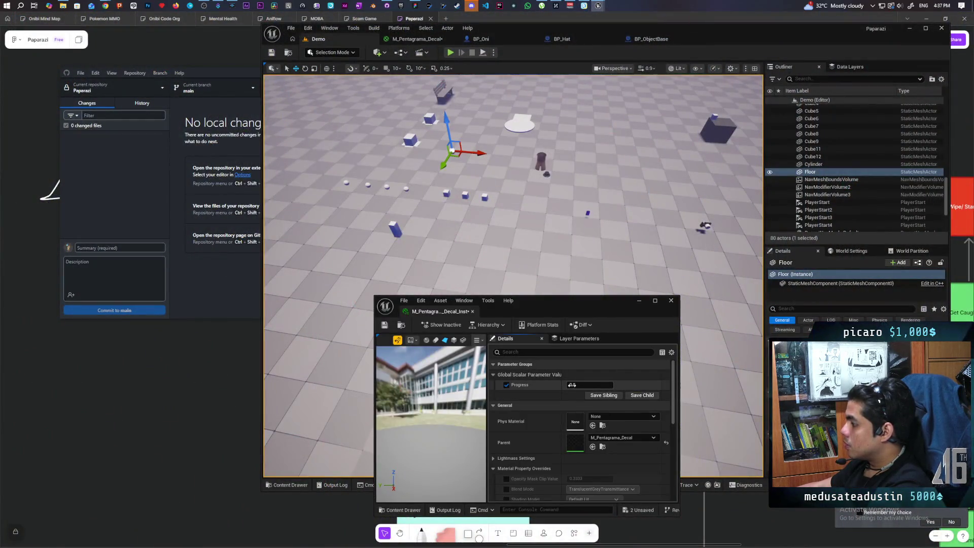
{"action": "left_click_drag", "start_coordinate": [589, 384], "coordinate": [634, 385]}
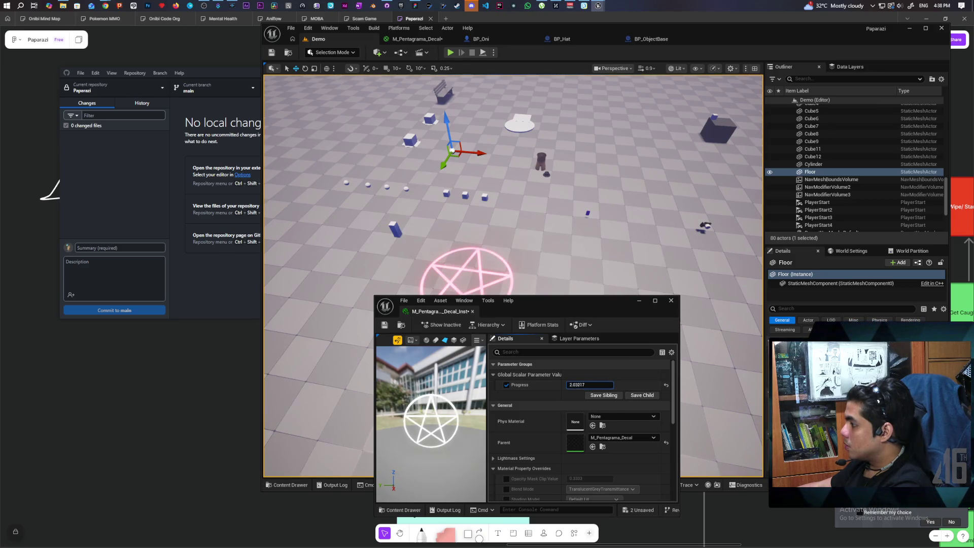
{"action": "scroll", "coordinate": [513, 275], "scroll_direction": "up", "scroll_amount": 10}
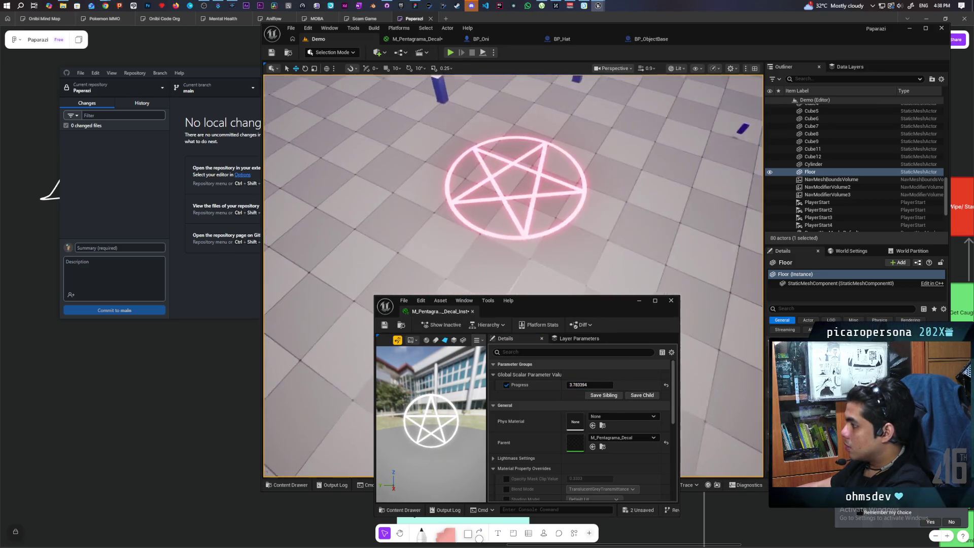
{"action": "mouse_move", "coordinate": [513, 275]}
{"action": "left_mouse_down"}
{"action": "mouse_move", "coordinate": [513, 345]}
{"action": "mouse_move", "coordinate": [472, 345]}
{"action": "mouse_move", "coordinate": [456, 284]}
{"action": "mouse_move", "coordinate": [457, 355]}
{"action": "left_mouse_up"}
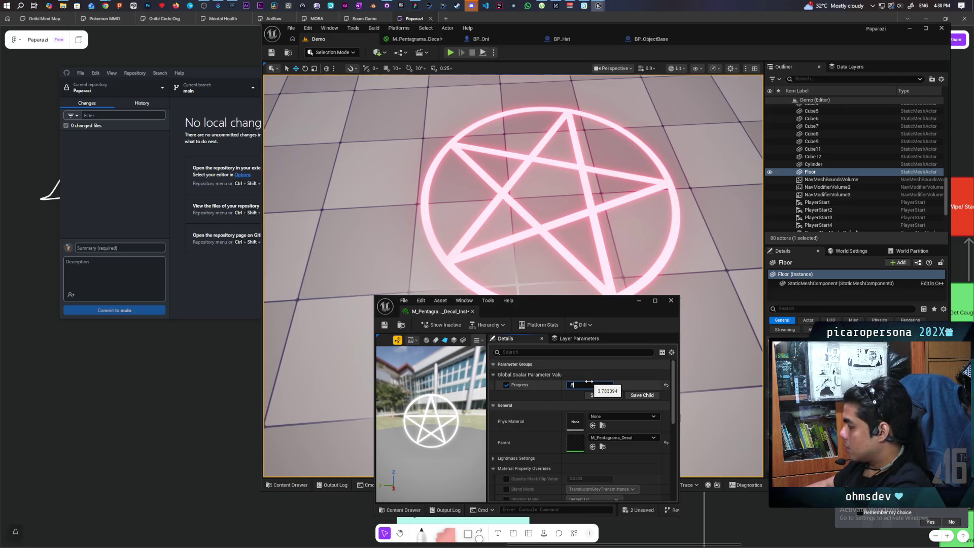
{"action": "key", "text": "Return"}
{"action": "mouse_move", "coordinate": [547, 263]}
{"action": "left_mouse_down"}
{"action": "mouse_move", "coordinate": [537, 315]}
{"action": "mouse_move", "coordinate": [538, 239]}
{"action": "left_mouse_up"}
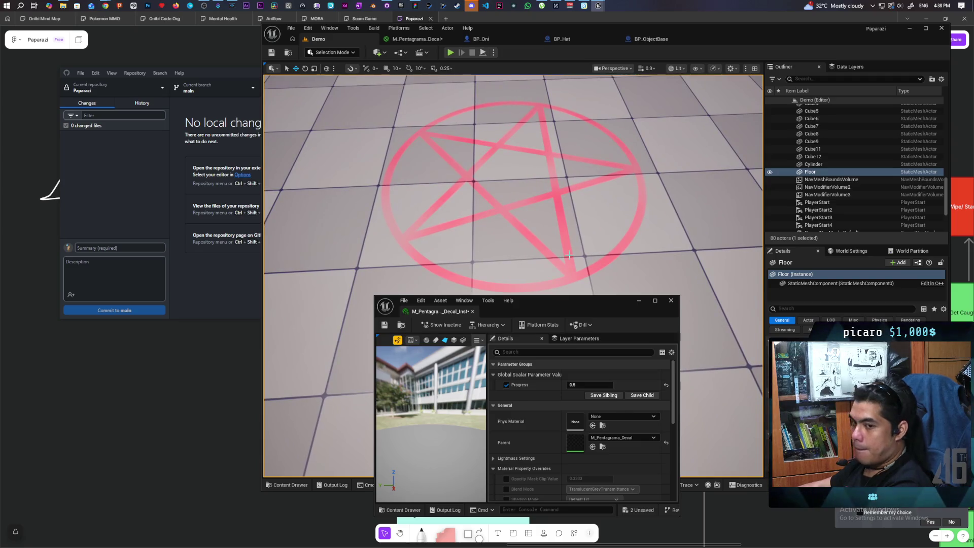
{"action": "left_click", "coordinate": [416, 40]}
- Add a Power node after the noise Texture Sample, deleting a stray Panner node
{"action": "left_click_drag", "start_coordinate": [586, 205], "coordinate": [565, 139]}
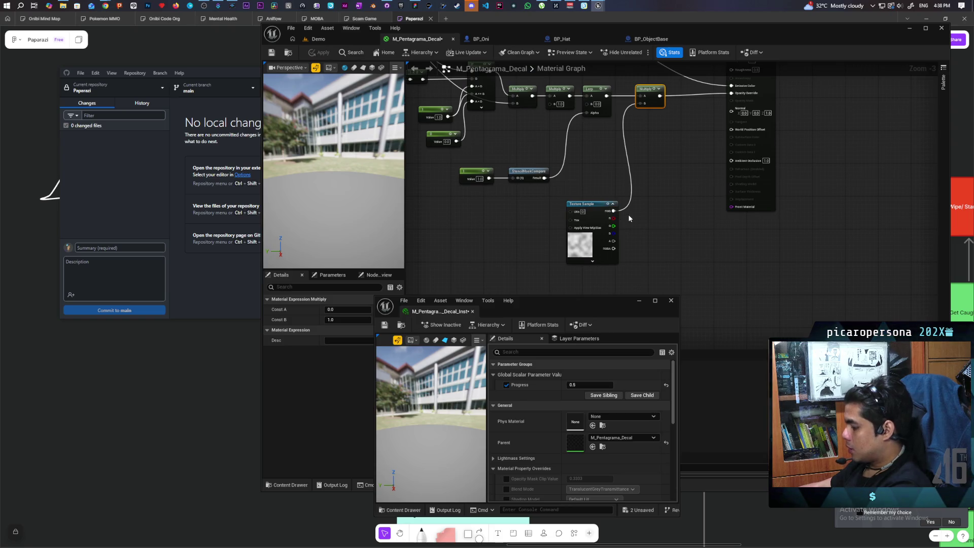
{"action": "left_click", "coordinate": [632, 208]}
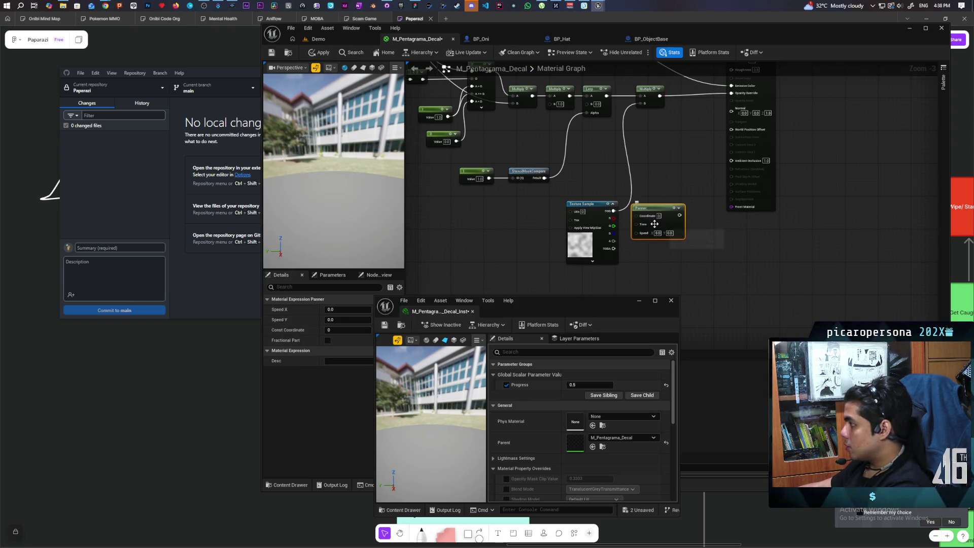
{"action": "key", "text": "Delete"}
{"action": "right_click", "coordinate": [651, 218]}
{"action": "left_click", "coordinate": [638, 215]}
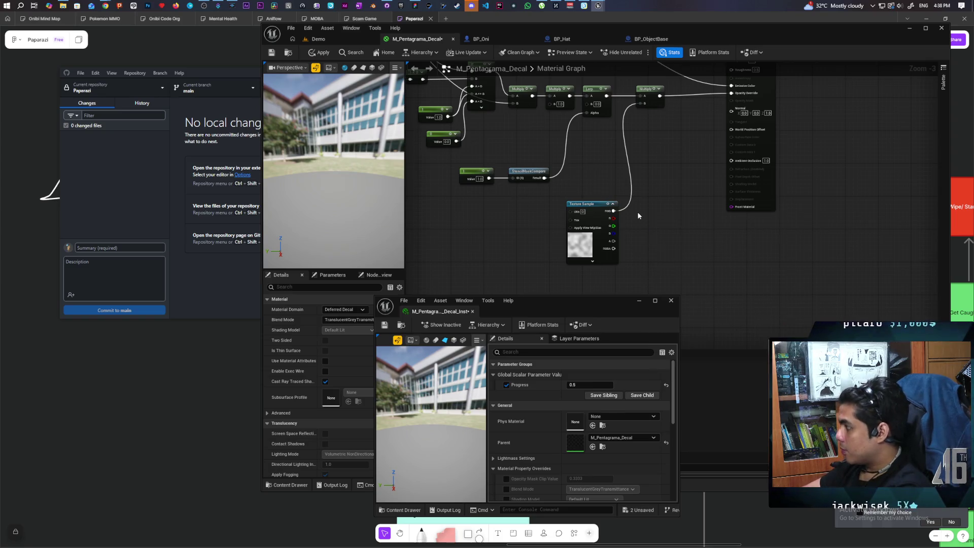
{"action": "left_click", "coordinate": [650, 218]}
{"action": "mouse_move", "coordinate": [614, 211]}
{"action": "left_mouse_down"}
{"action": "mouse_move", "coordinate": [653, 228]}
{"action": "mouse_move", "coordinate": [641, 104]}
{"action": "left_mouse_up"}
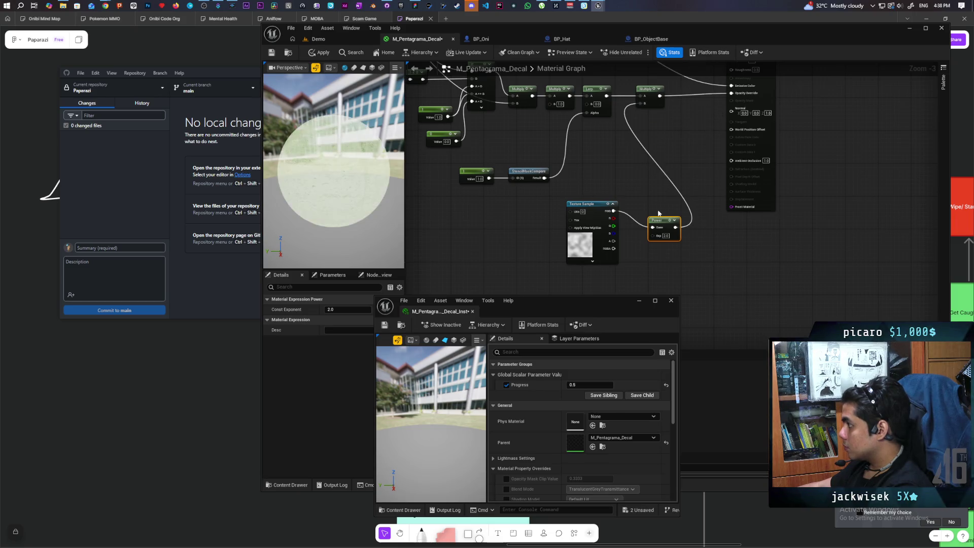
{"action": "left_click_drag", "start_coordinate": [662, 224], "coordinate": [650, 208]}
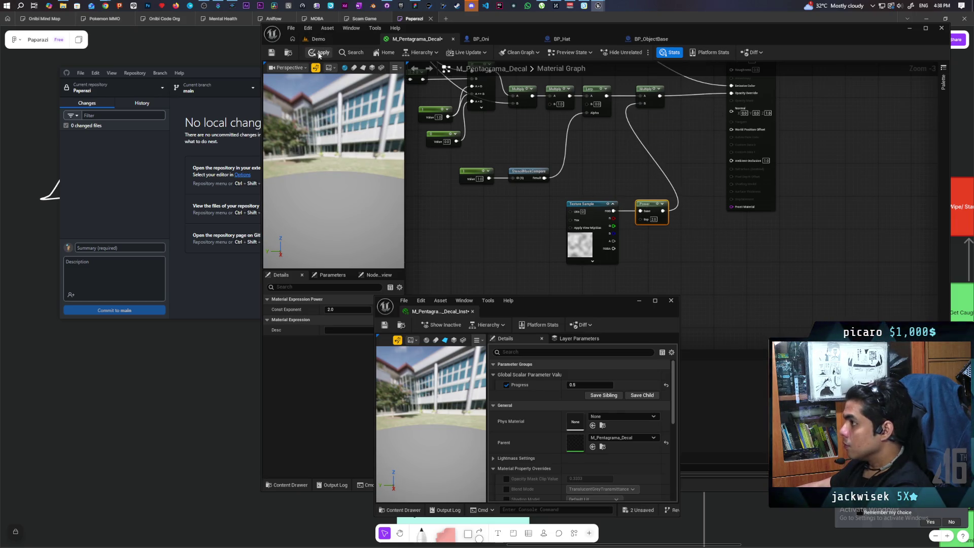
- Set the Power exponent to 5, apply, and check the decal on the Demo level
{"action": "left_click", "coordinate": [336, 41]}
{"action": "left_click_drag", "start_coordinate": [350, 152], "coordinate": [371, 218]}
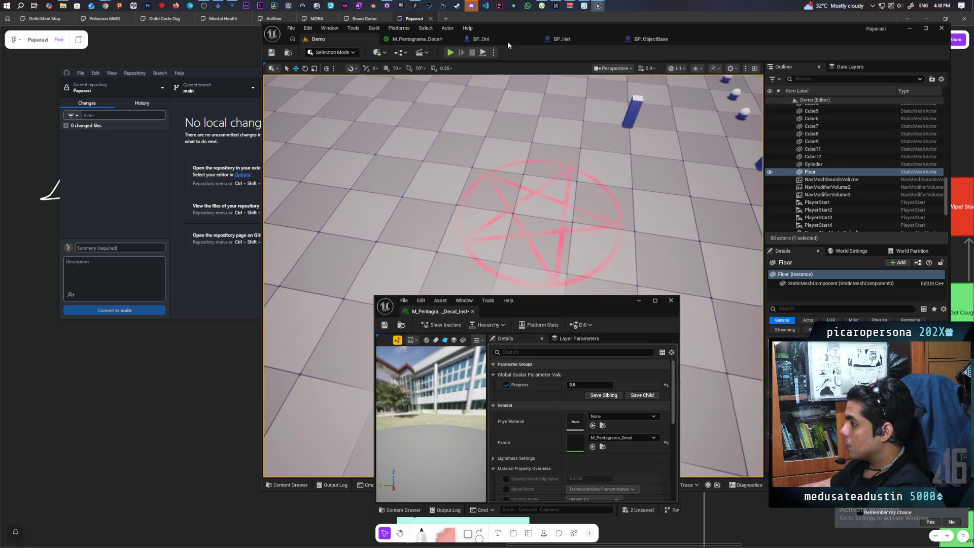
{"action": "left_click", "coordinate": [433, 41]}
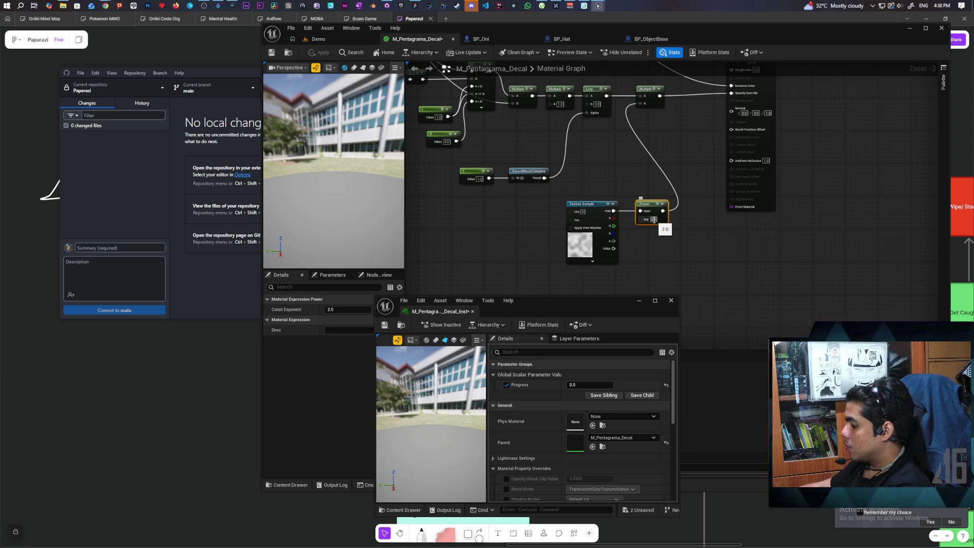
{"action": "type", "text": "5"}
{"action": "left_click", "coordinate": [632, 222]}
{"action": "left_click", "coordinate": [322, 54]}
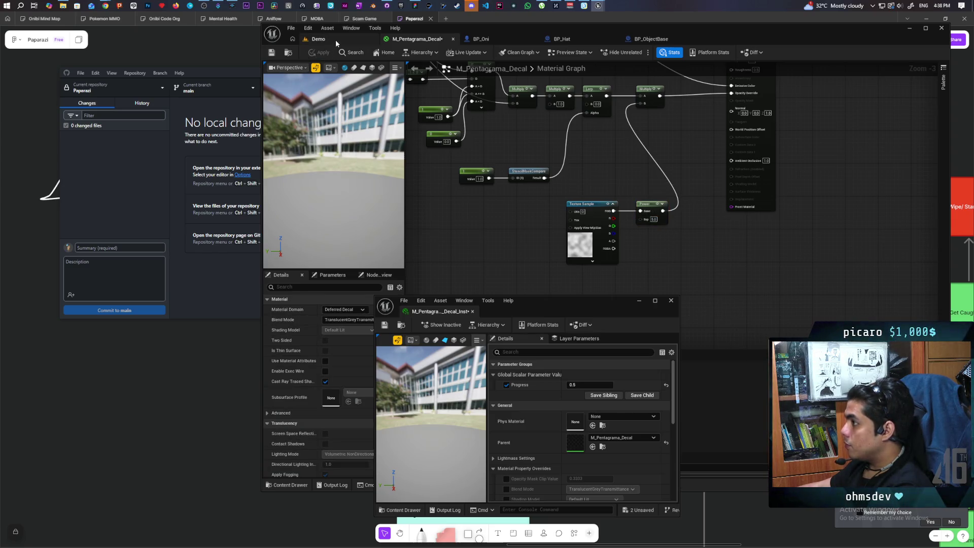
{"action": "left_click", "coordinate": [335, 40]}
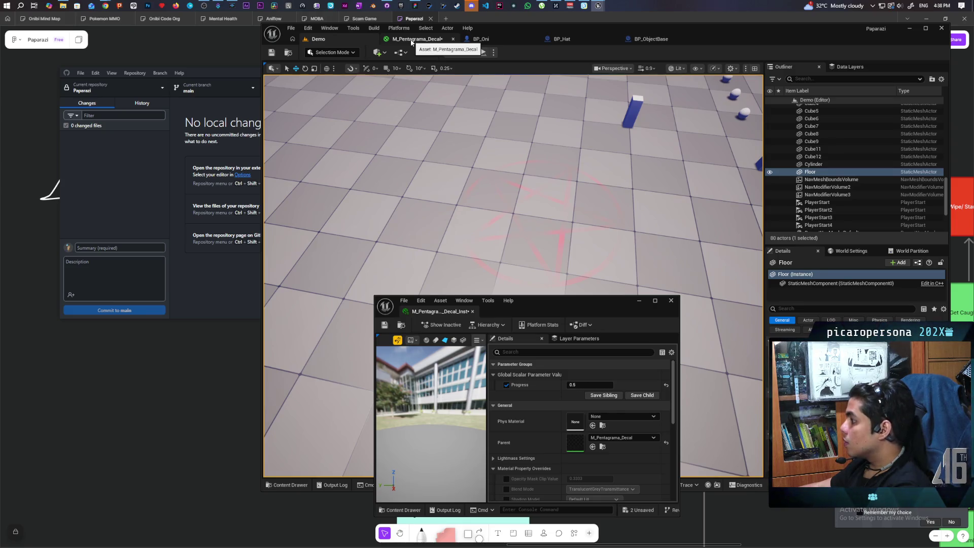
{"action": "left_click", "coordinate": [411, 42]}
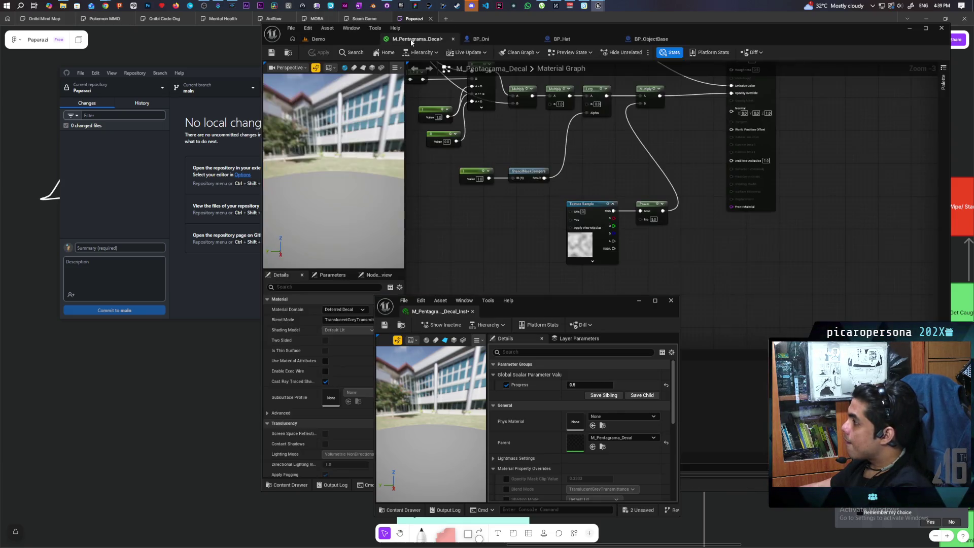
{"action": "left_click", "coordinate": [625, 212]}
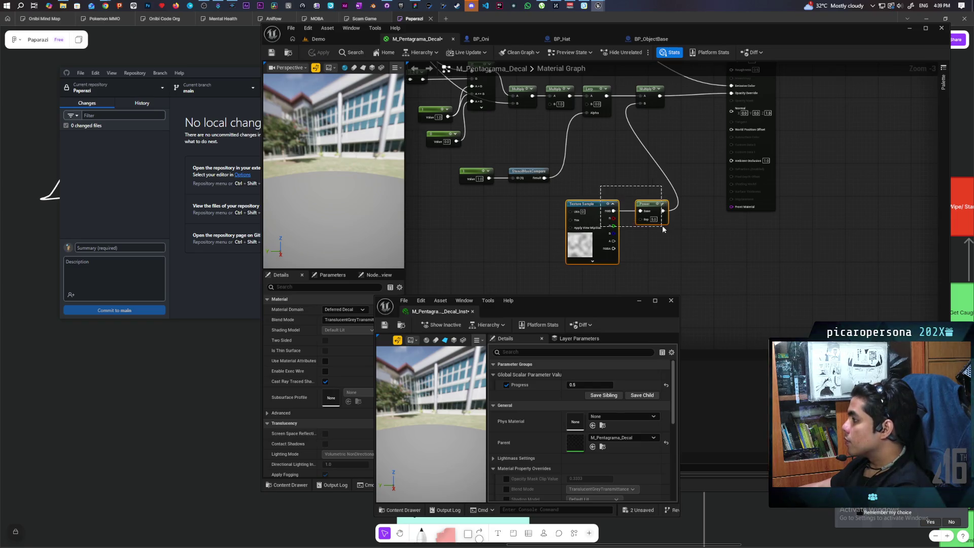
- Move the noise nodes down and bring the If node with its constants beside them
{"action": "left_click_drag", "start_coordinate": [625, 212], "coordinate": [632, 233]}
{"action": "left_click_drag", "start_coordinate": [503, 223], "coordinate": [598, 217]}
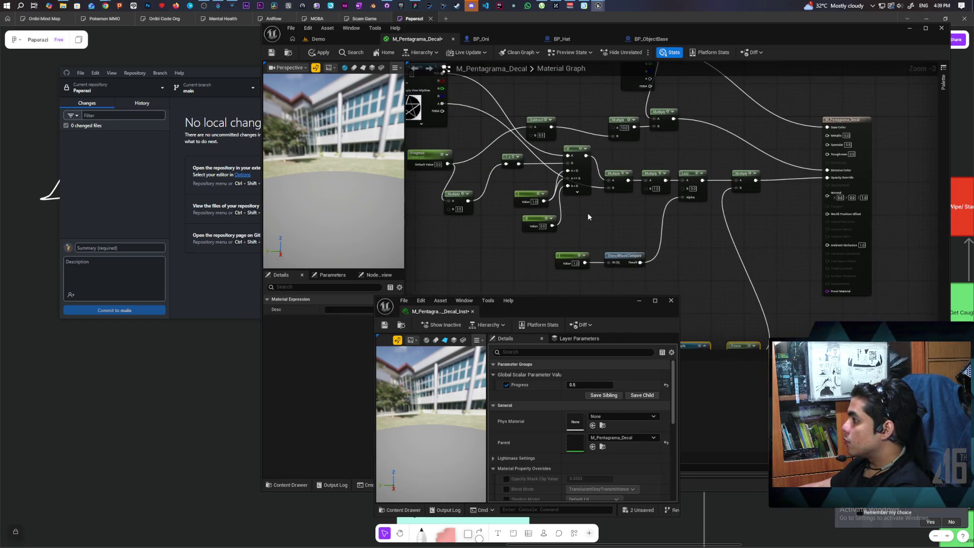
{"action": "left_click_drag", "start_coordinate": [525, 238], "coordinate": [580, 175]}
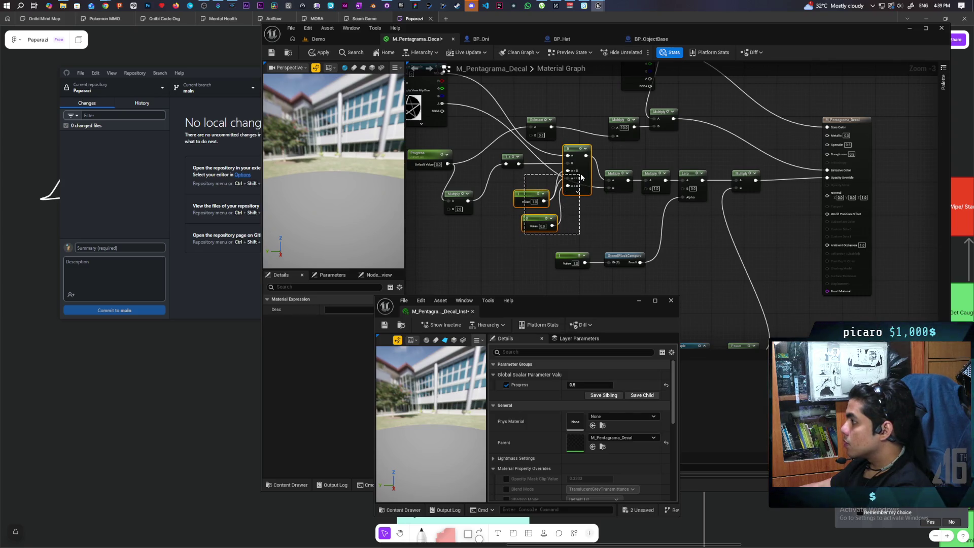
{"action": "mouse_move", "coordinate": [599, 227]}
{"action": "left_mouse_down"}
{"action": "mouse_move", "coordinate": [568, 180]}
{"action": "mouse_move", "coordinate": [618, 224]}
{"action": "mouse_move", "coordinate": [589, 188]}
{"action": "mouse_move", "coordinate": [549, 223]}
{"action": "left_mouse_up"}
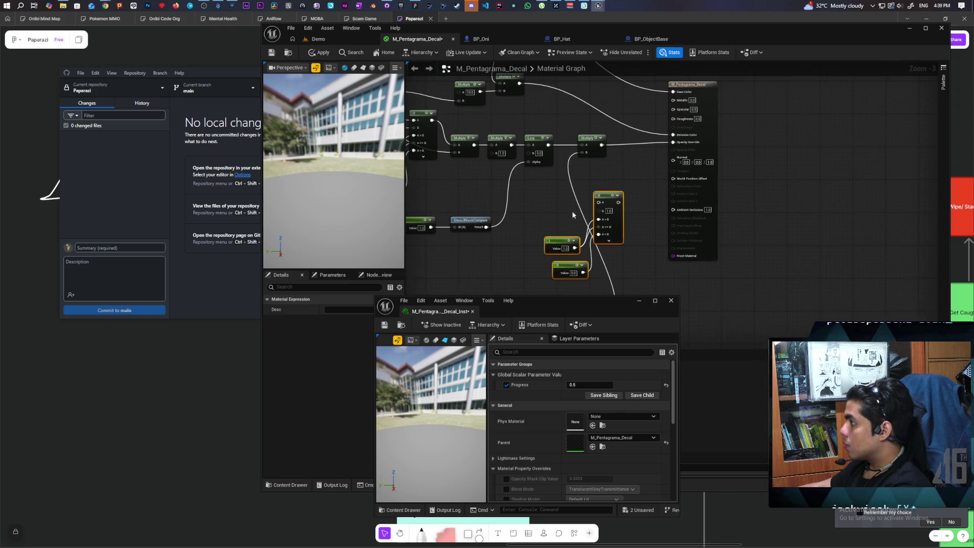
- Wire the If output into Multiply B and the Power output into If A
{"action": "mouse_move", "coordinate": [619, 202]}
{"action": "left_mouse_down"}
{"action": "mouse_move", "coordinate": [636, 204]}
{"action": "mouse_move", "coordinate": [581, 151]}
{"action": "left_mouse_up"}
{"action": "mouse_move", "coordinate": [558, 208]}
{"action": "left_mouse_down"}
{"action": "mouse_move", "coordinate": [581, 131]}
{"action": "mouse_move", "coordinate": [592, 211]}
{"action": "mouse_move", "coordinate": [610, 235]}
{"action": "mouse_move", "coordinate": [589, 200]}
{"action": "mouse_move", "coordinate": [589, 129]}
{"action": "left_mouse_up"}
{"action": "mouse_move", "coordinate": [632, 241]}
{"action": "left_mouse_down"}
{"action": "mouse_move", "coordinate": [614, 128]}
{"action": "mouse_move", "coordinate": [629, 126]}
{"action": "left_mouse_up"}
{"action": "mouse_move", "coordinate": [603, 135]}
{"action": "left_mouse_down"}
{"action": "mouse_move", "coordinate": [587, 205]}
{"action": "mouse_move", "coordinate": [641, 131]}
{"action": "mouse_move", "coordinate": [629, 188]}
{"action": "left_mouse_up"}
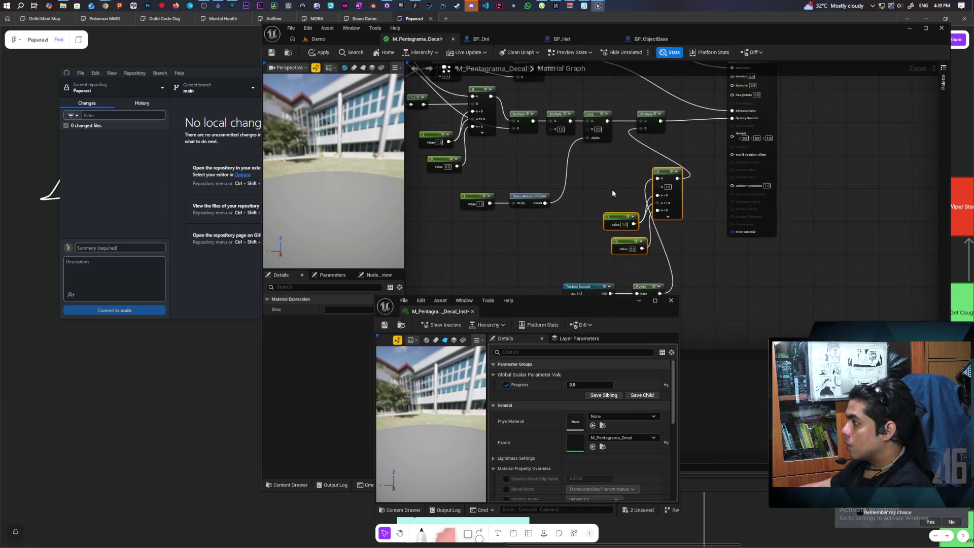
{"action": "left_click_drag", "start_coordinate": [512, 246], "coordinate": [568, 231]}
{"action": "right_click", "coordinate": [559, 233]}
- Add Time and Sine nodes and wire the sine wave into the If node
{"action": "type", "text": "time"}
{"action": "key", "text": "Return"}
{"action": "right_click", "coordinate": [604, 234]}
{"action": "type", "text": "sine"}
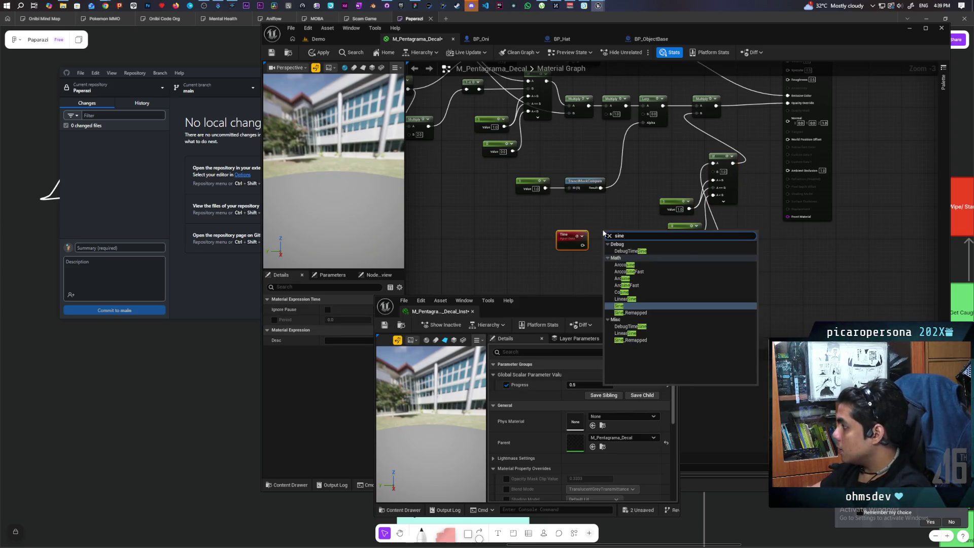
{"action": "key", "text": "Return"}
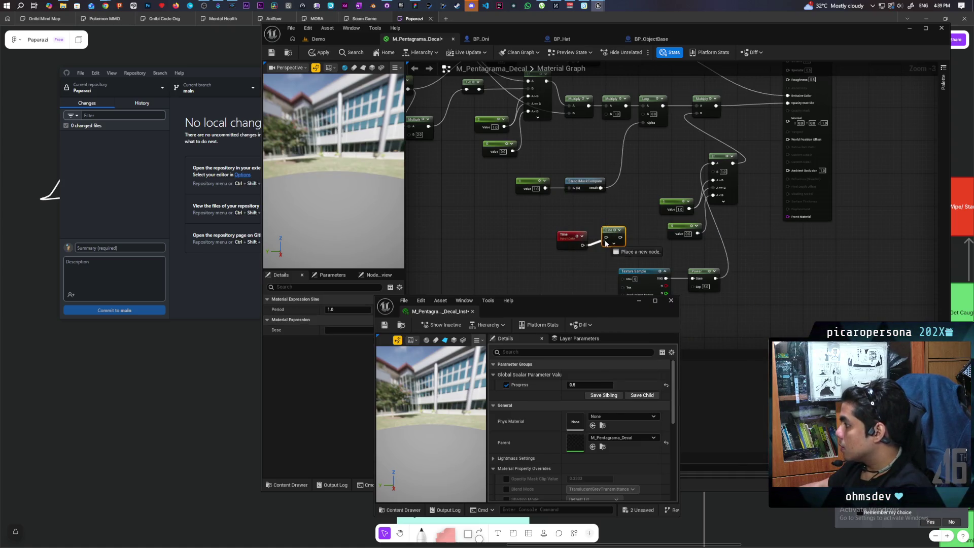
{"action": "left_click_drag", "start_coordinate": [620, 237], "coordinate": [714, 173]}
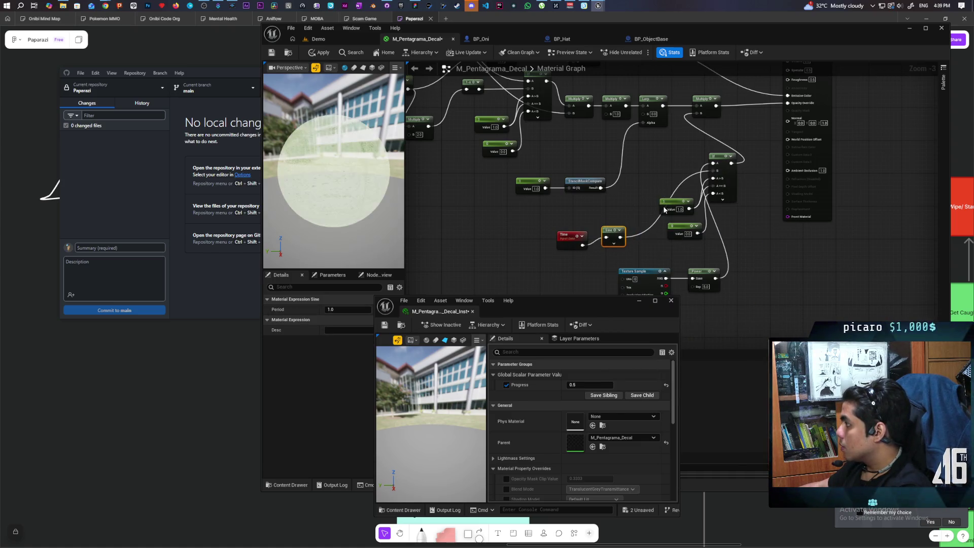
{"action": "left_click", "coordinate": [327, 39]}
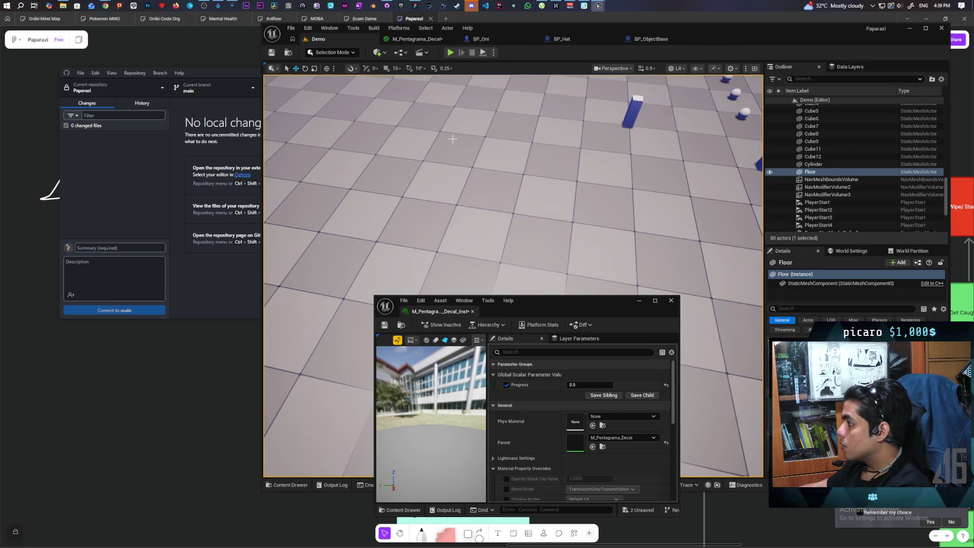
- Set the noise Power exponent to 1 and view the decal in the Demo level
{"action": "left_click", "coordinate": [413, 39]}
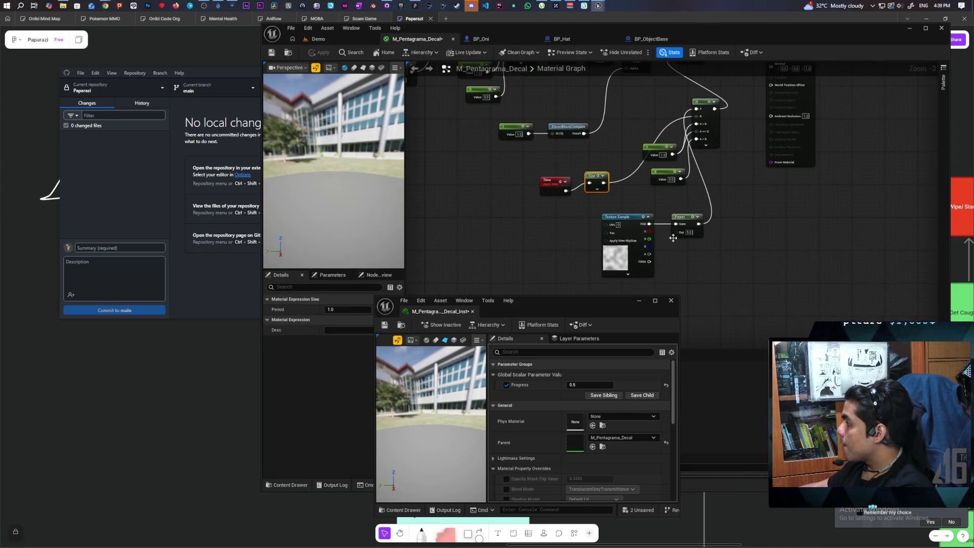
{"action": "left_click_drag", "start_coordinate": [559, 187], "coordinate": [557, 174]}
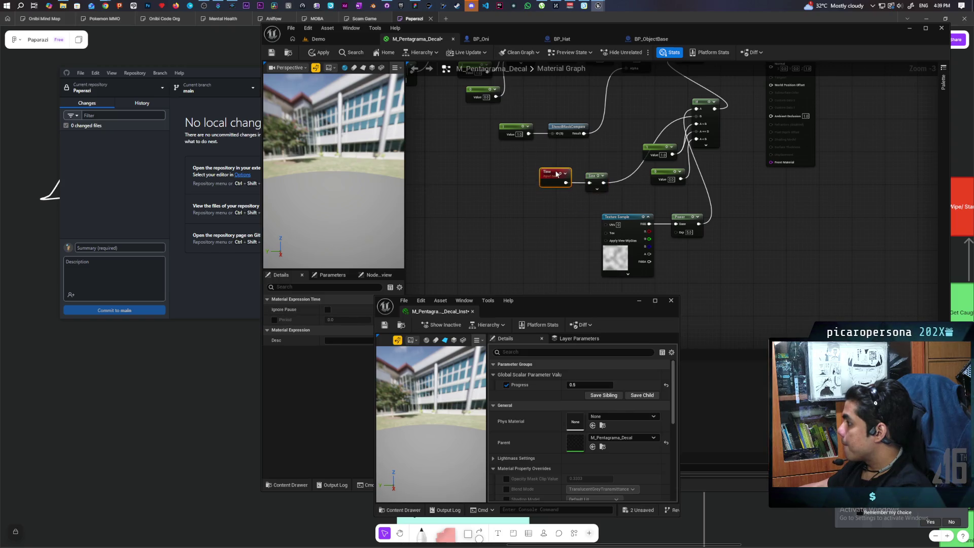
{"action": "left_click", "coordinate": [689, 232]}
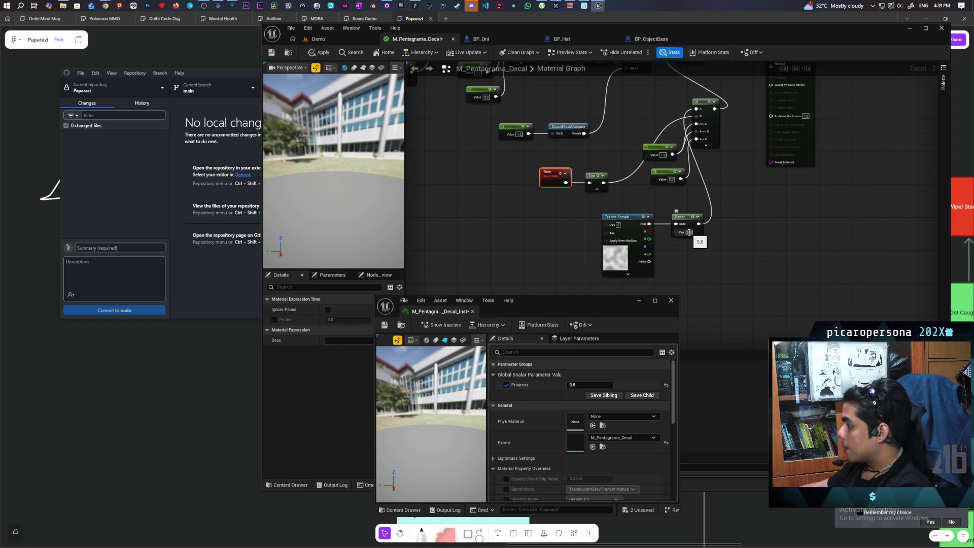
{"action": "type", "text": "1"}
{"action": "key", "text": "Return"}
{"action": "left_click", "coordinate": [318, 39]}
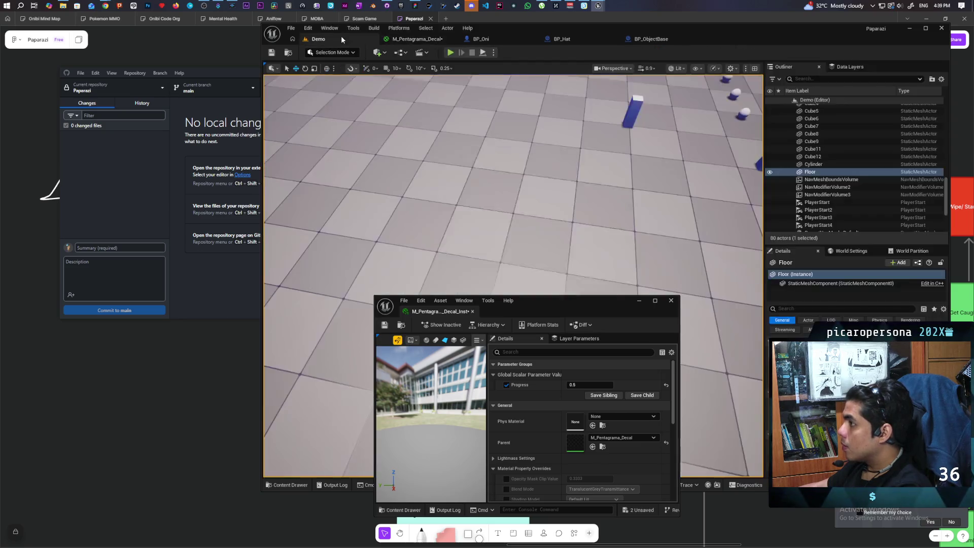
- Set the Sine node's Period to 5 and apply the material
{"action": "left_click", "coordinate": [422, 40]}
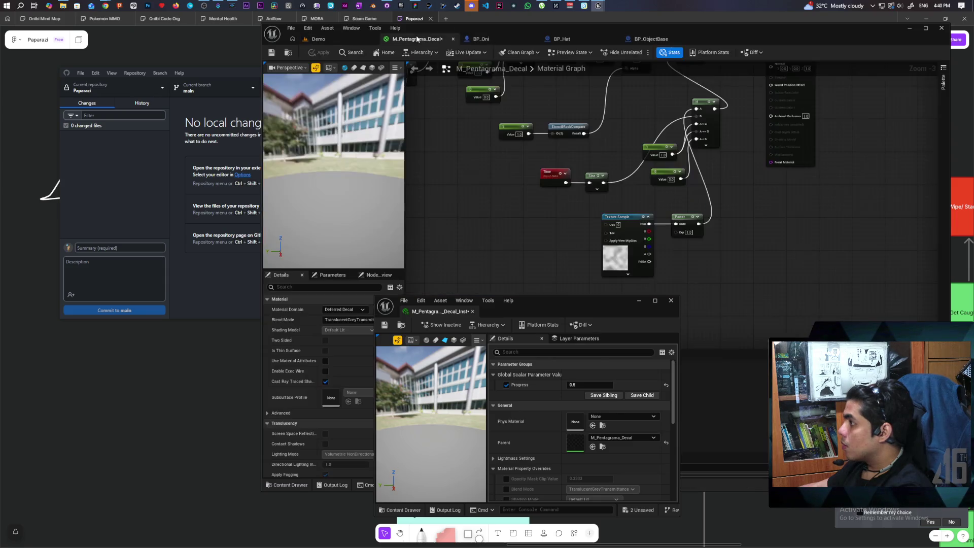
{"action": "left_click", "coordinate": [596, 190]}
{"action": "left_click", "coordinate": [606, 191]}
{"action": "type", "text": "5"}
{"action": "key", "text": "Return"}
{"action": "left_click", "coordinate": [321, 52]}
- Watch the pentagram decal pulse on the Demo floor, then return to the material graph
{"action": "left_click", "coordinate": [318, 39]}
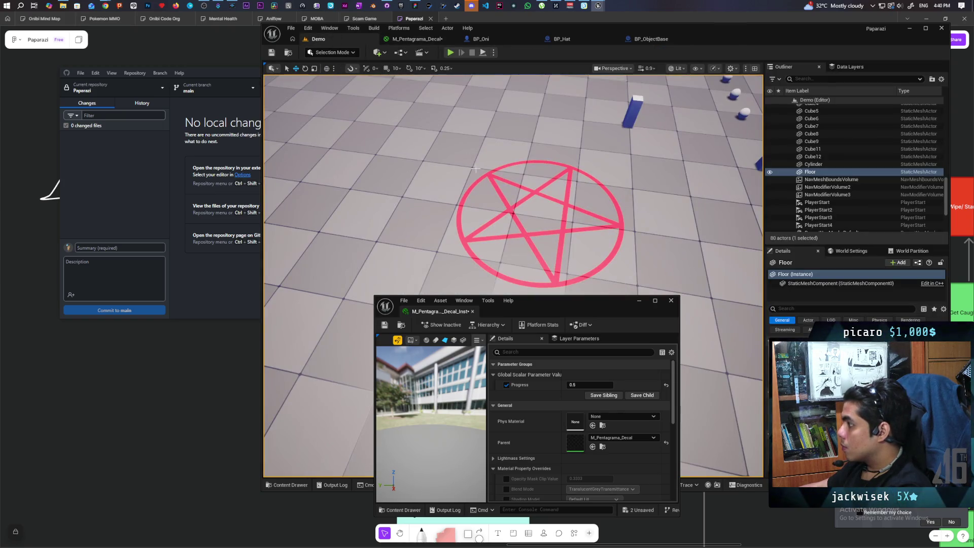
{"action": "scroll", "coordinate": [479, 172], "scroll_direction": "up", "scroll_amount": 5}
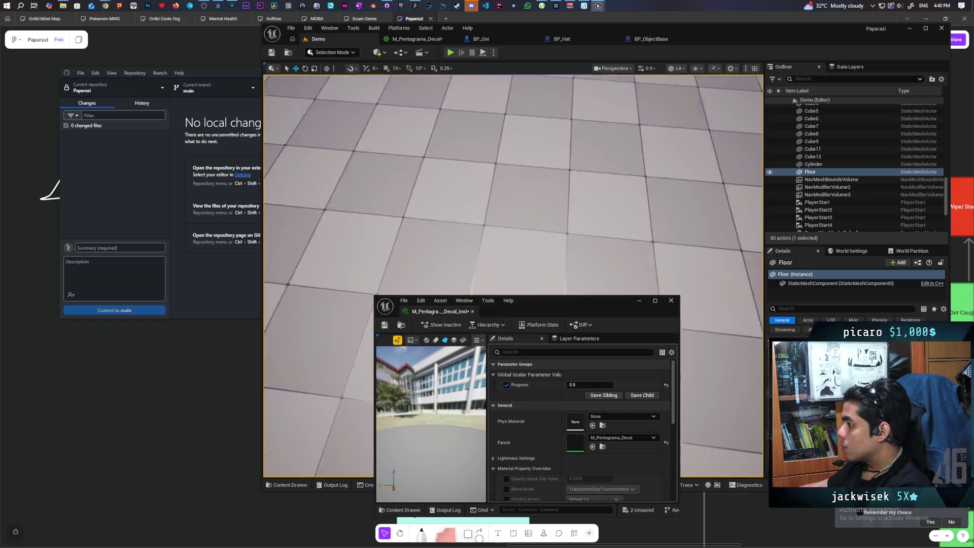
{"action": "scroll", "coordinate": [513, 218], "scroll_direction": "up", "scroll_amount": 6}
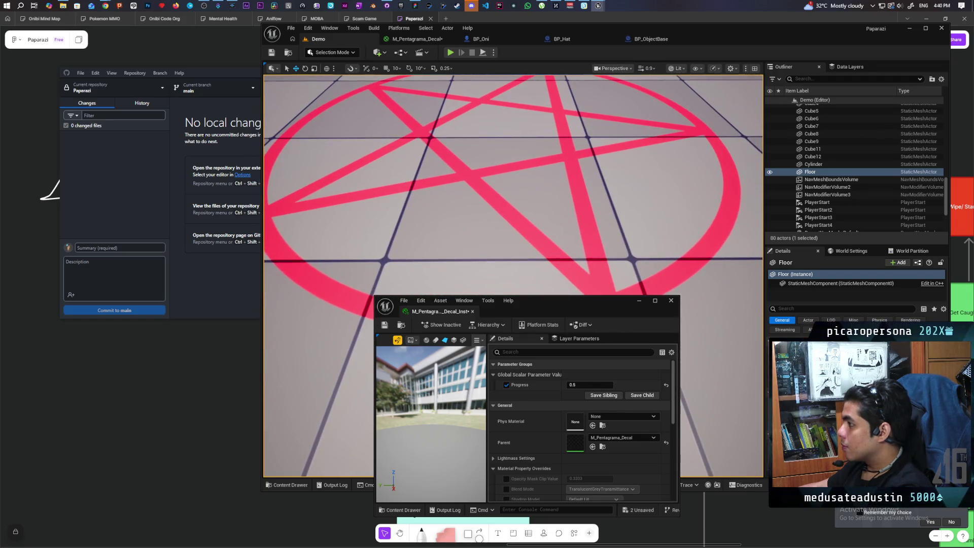
{"action": "scroll", "coordinate": [513, 218], "scroll_direction": "down", "scroll_amount": 5}
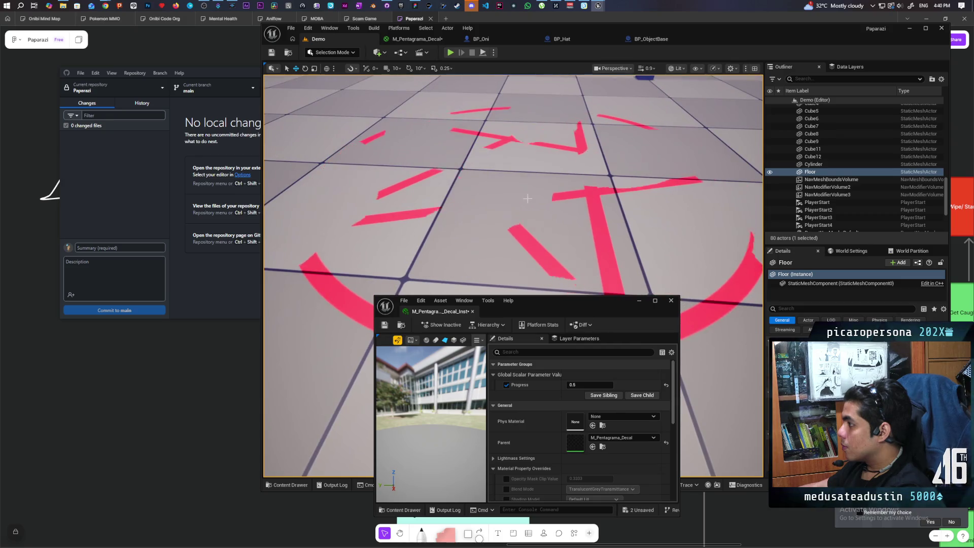
{"action": "scroll", "coordinate": [513, 218], "scroll_direction": "up", "scroll_amount": 5}
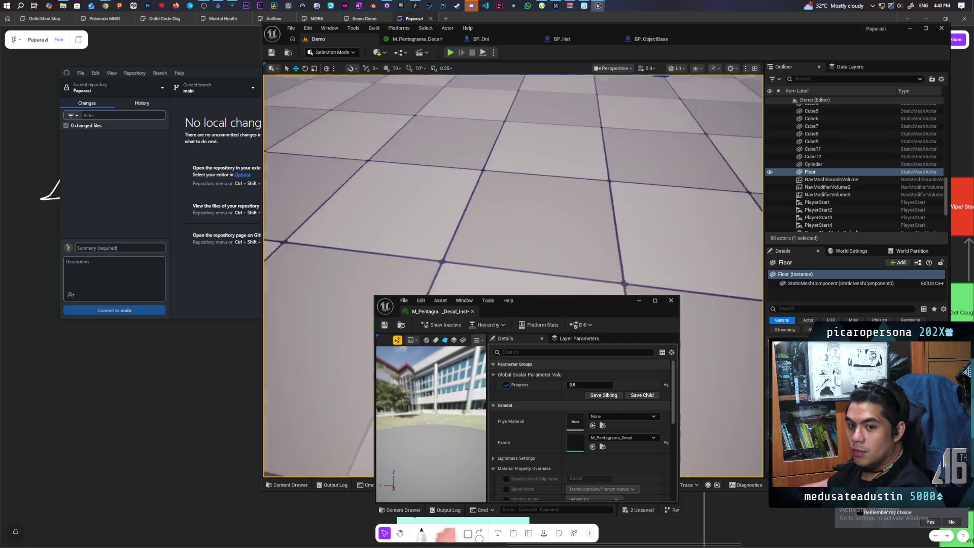
{"action": "scroll", "coordinate": [534, 193], "scroll_direction": "down", "scroll_amount": 5}
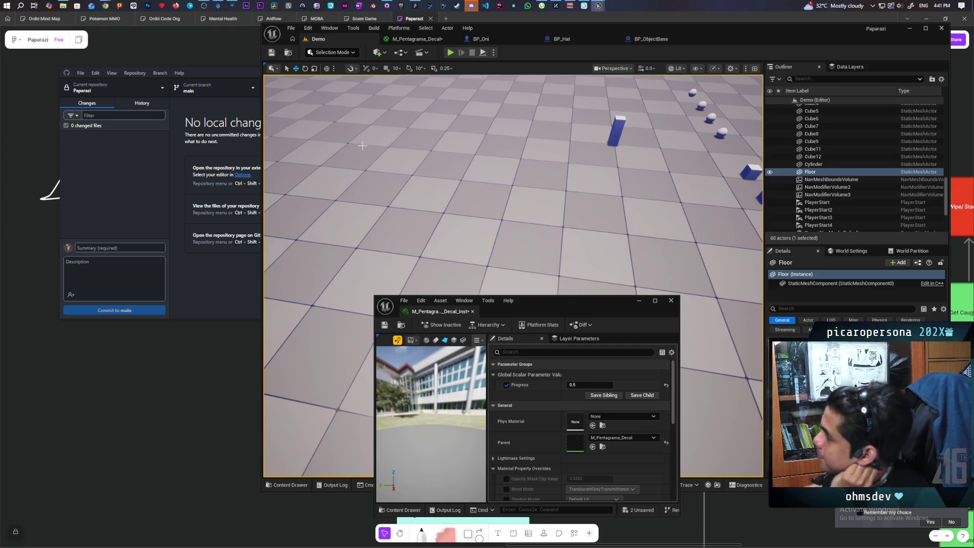
{"action": "left_click", "coordinate": [417, 38]}
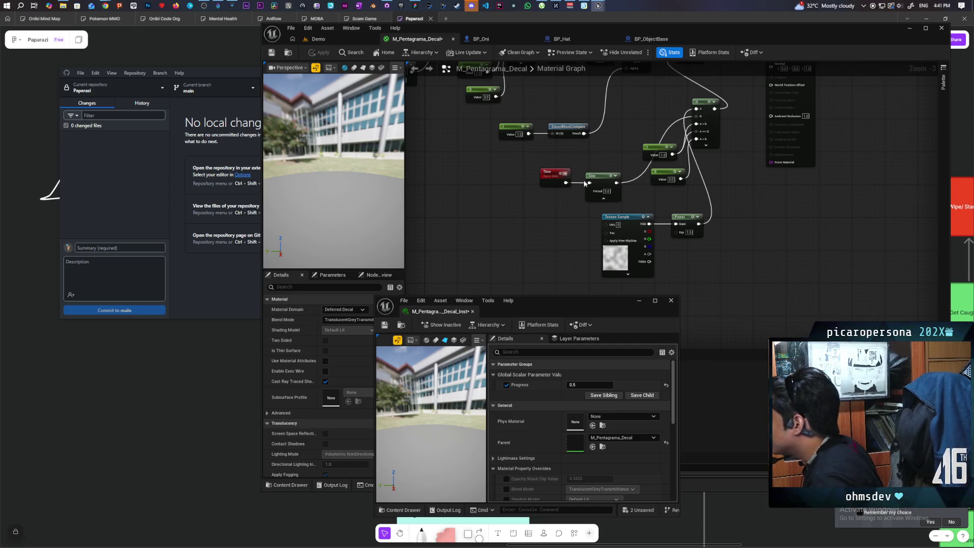
- Add a Lerp node beside the Multiply and connect the If output to its Alpha
{"action": "mouse_move", "coordinate": [617, 161]}
{"action": "left_mouse_down"}
{"action": "mouse_move", "coordinate": [589, 193]}
{"action": "mouse_move", "coordinate": [589, 160]}
{"action": "left_mouse_up"}
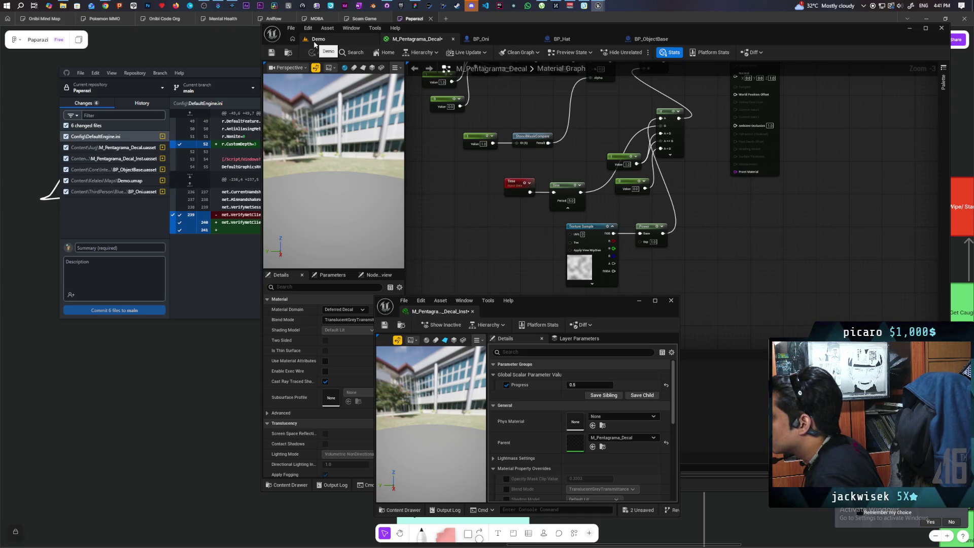
{"action": "left_click", "coordinate": [315, 43]}
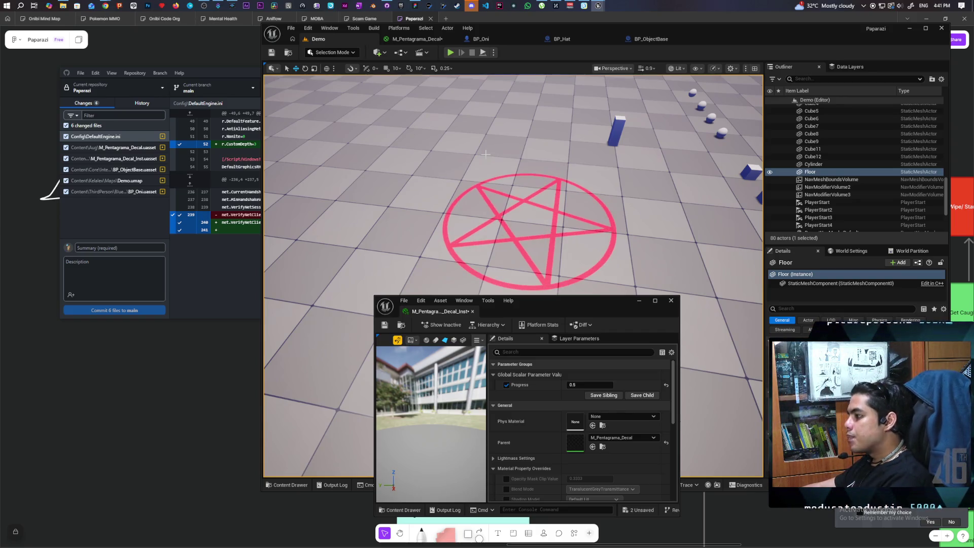
{"action": "left_click", "coordinate": [419, 40]}
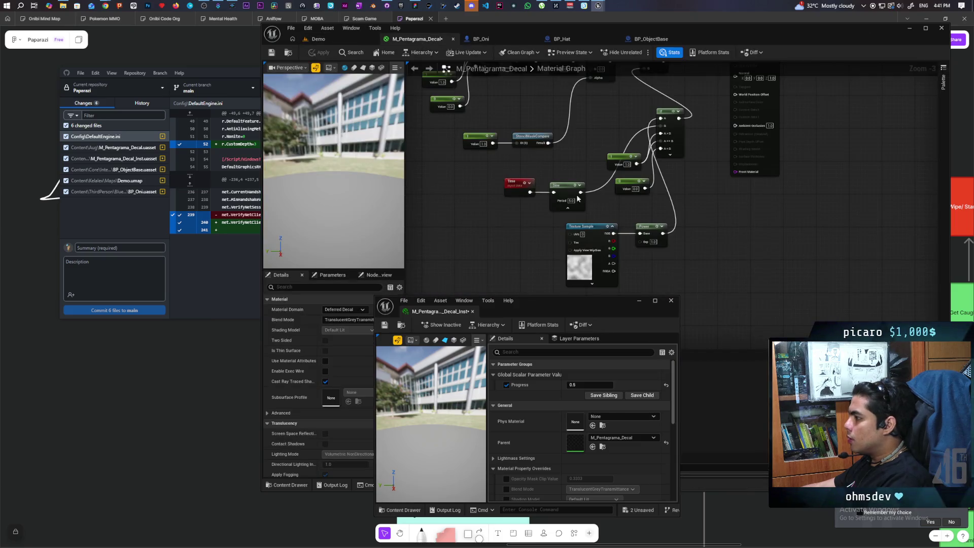
{"action": "left_click_drag", "start_coordinate": [555, 203], "coordinate": [514, 308]}
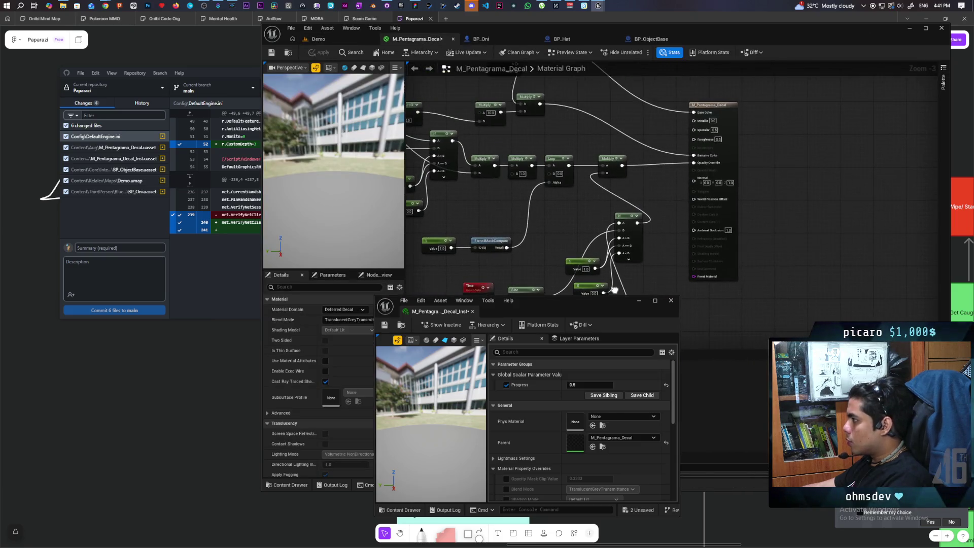
{"action": "left_click", "coordinate": [634, 182]}
{"action": "left_click_drag", "start_coordinate": [660, 183], "coordinate": [650, 162]}
{"action": "left_click_drag", "start_coordinate": [638, 222], "coordinate": [630, 180]}
{"action": "left_click", "coordinate": [630, 179]}
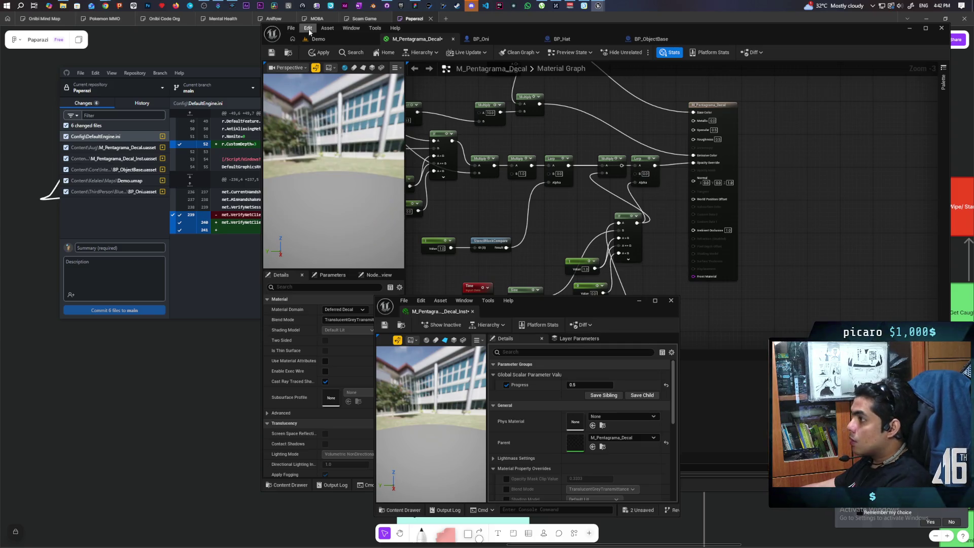
- Preview the pulsing decal in the Demo level, then reopen the material graph
{"action": "left_click", "coordinate": [334, 42]}
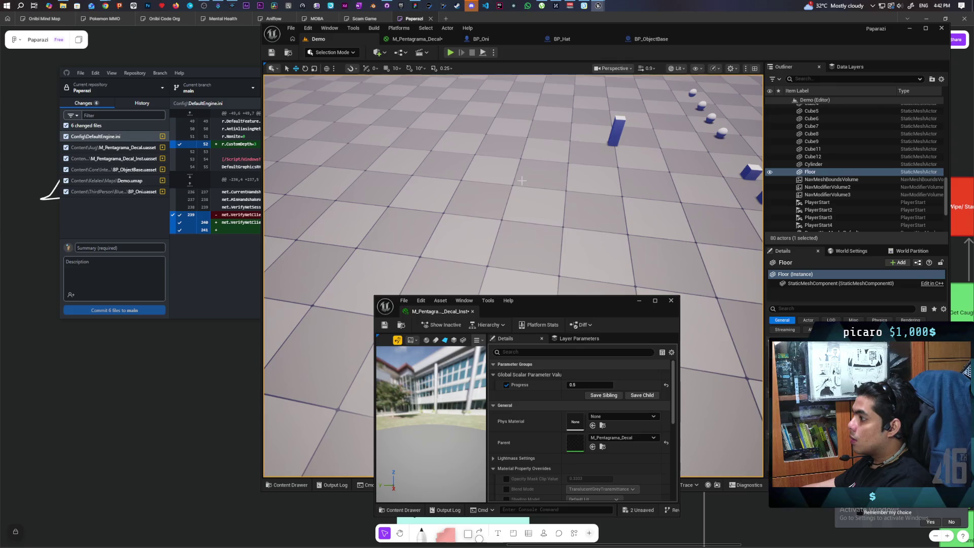
{"action": "scroll", "coordinate": [522, 181], "scroll_direction": "up", "scroll_amount": 5}
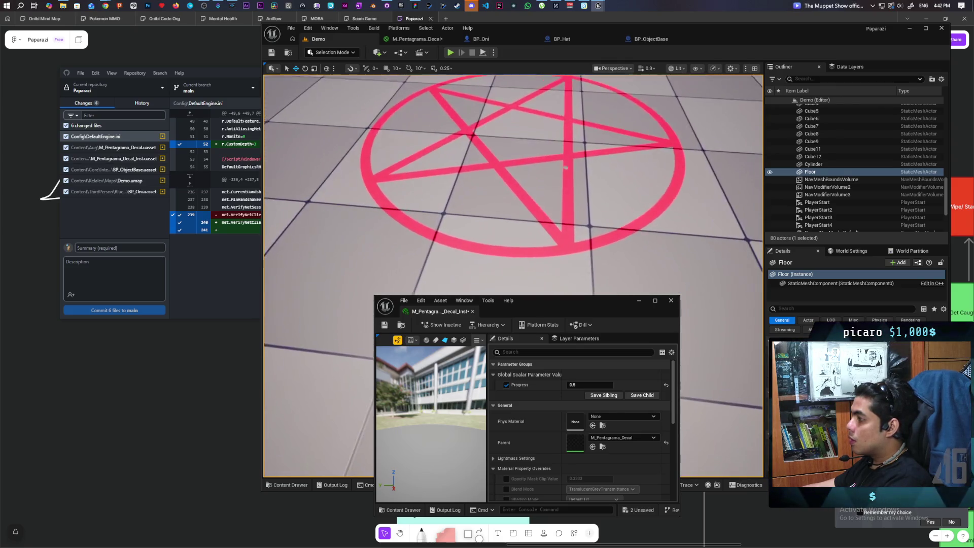
{"action": "left_click_drag", "start_coordinate": [513, 203], "coordinate": [568, 208]}
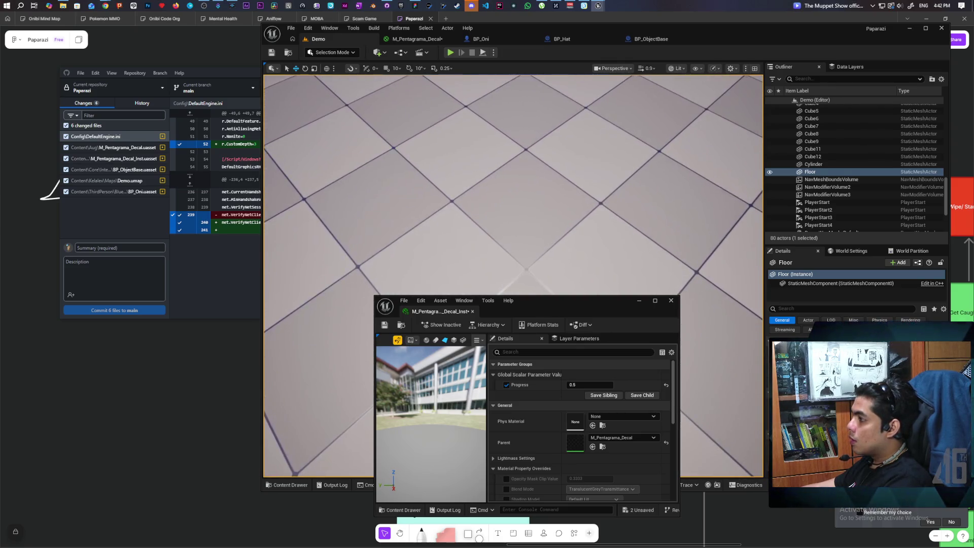
{"action": "scroll", "coordinate": [513, 274], "scroll_direction": "down", "scroll_amount": 5}
{"action": "scroll", "coordinate": [513, 274], "scroll_direction": "up", "scroll_amount": 5}
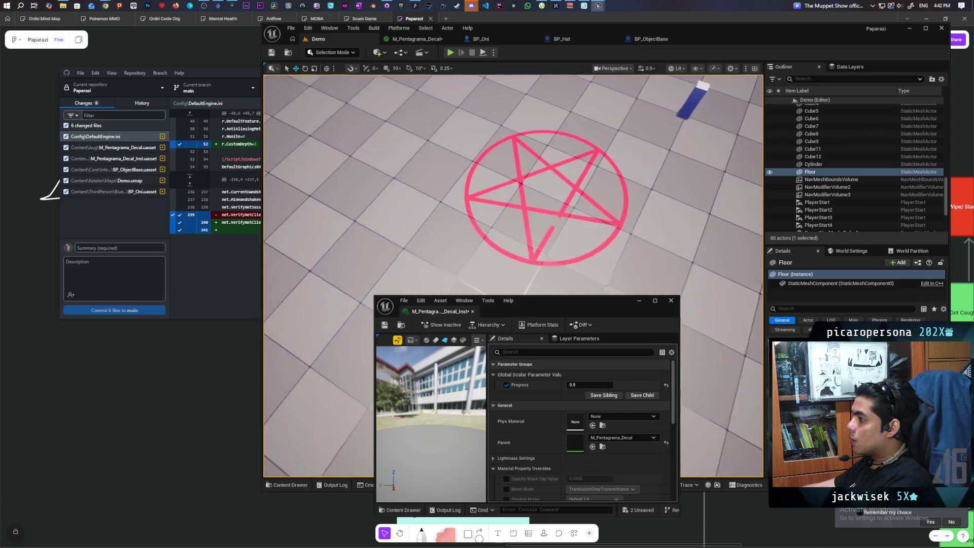
{"action": "scroll", "coordinate": [555, 180], "scroll_direction": "up", "scroll_amount": 3}
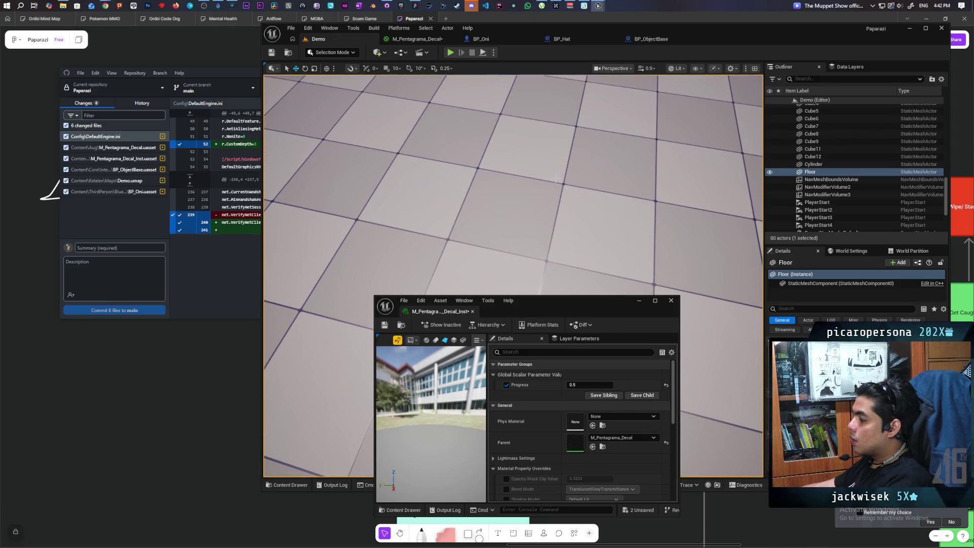
{"action": "left_click", "coordinate": [418, 39]}
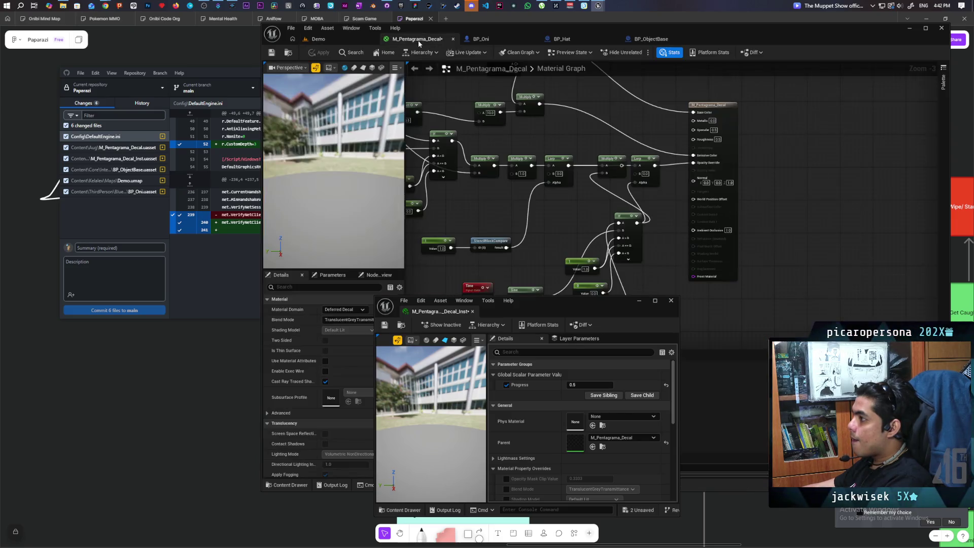
{"action": "scroll", "coordinate": [549, 217], "scroll_direction": "up", "scroll_amount": 2}
{"action": "left_click_drag", "start_coordinate": [548, 217], "coordinate": [538, 197]}
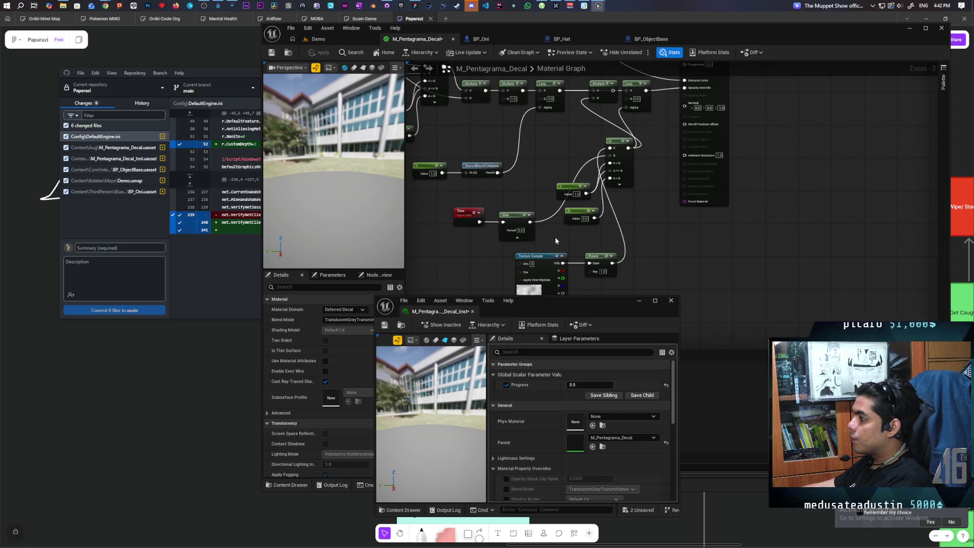
- Check the decal in the level and rearrange the graph, moving the Multiply node down-left
{"action": "mouse_move", "coordinate": [554, 233]}
{"action": "left_mouse_down"}
{"action": "mouse_move", "coordinate": [560, 242]}
{"action": "mouse_move", "coordinate": [555, 207]}
{"action": "mouse_move", "coordinate": [586, 236]}
{"action": "mouse_move", "coordinate": [564, 226]}
{"action": "mouse_move", "coordinate": [561, 237]}
{"action": "left_mouse_up"}
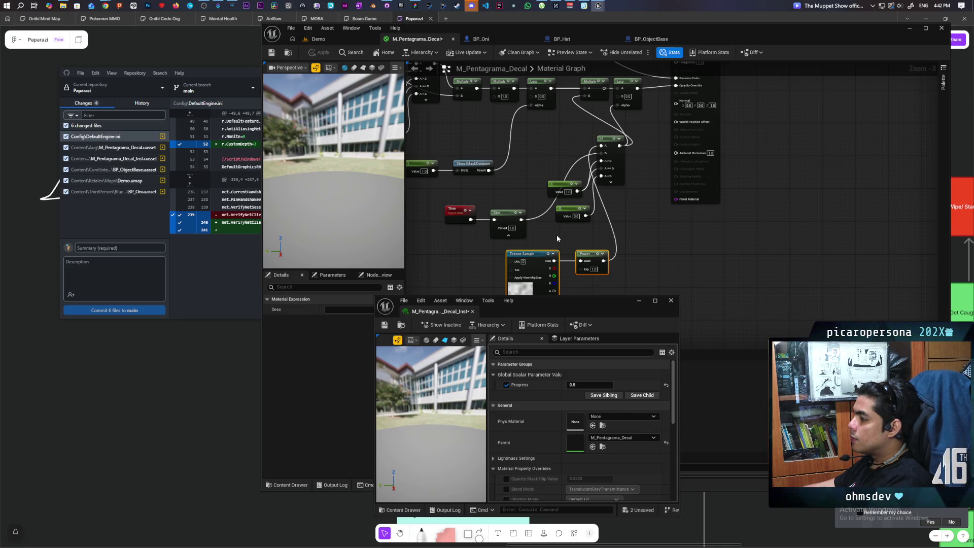
{"action": "left_click", "coordinate": [315, 41]}
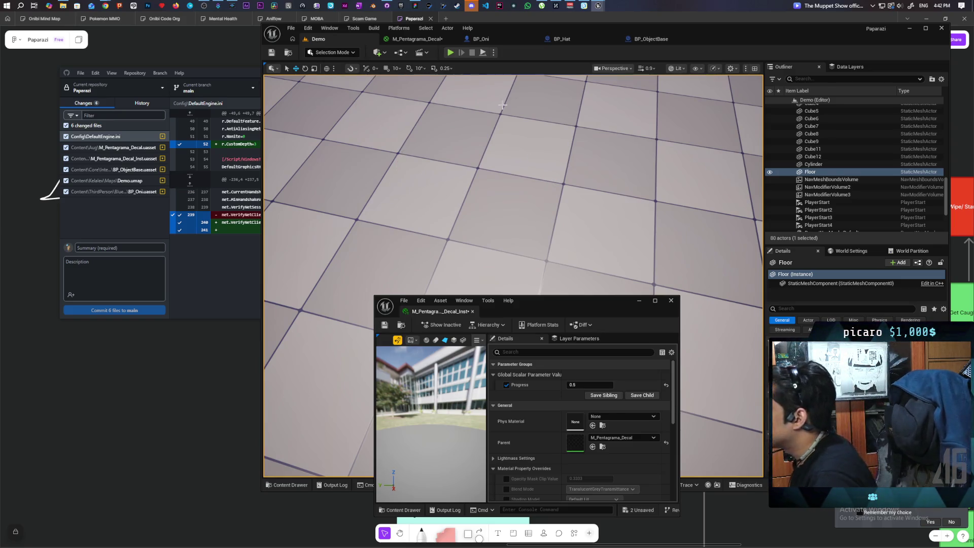
{"action": "left_click", "coordinate": [423, 41]}
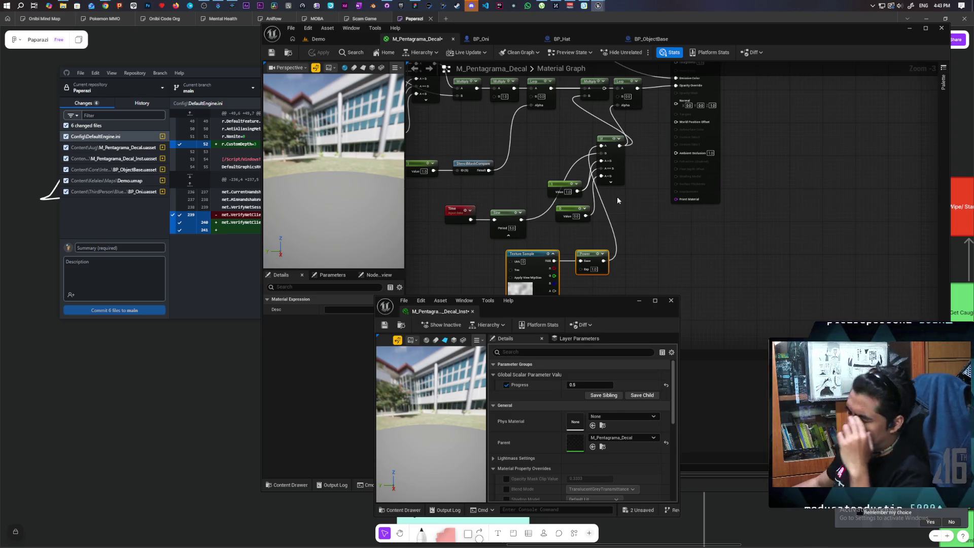
{"action": "left_click_drag", "start_coordinate": [633, 191], "coordinate": [636, 214]}
{"action": "left_click_drag", "start_coordinate": [602, 124], "coordinate": [588, 144]}
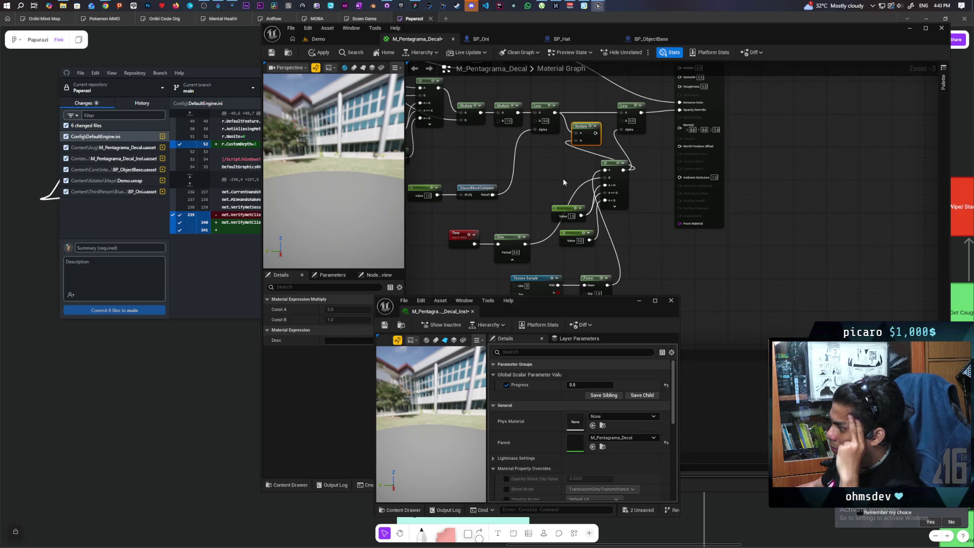
{"action": "mouse_move", "coordinate": [560, 219]}
{"action": "left_mouse_down"}
{"action": "mouse_move", "coordinate": [565, 137]}
{"action": "mouse_move", "coordinate": [607, 221]}
{"action": "mouse_move", "coordinate": [505, 232]}
{"action": "mouse_move", "coordinate": [536, 233]}
{"action": "mouse_move", "coordinate": [529, 251]}
{"action": "mouse_move", "coordinate": [522, 219]}
{"action": "mouse_move", "coordinate": [546, 237]}
{"action": "left_mouse_up"}
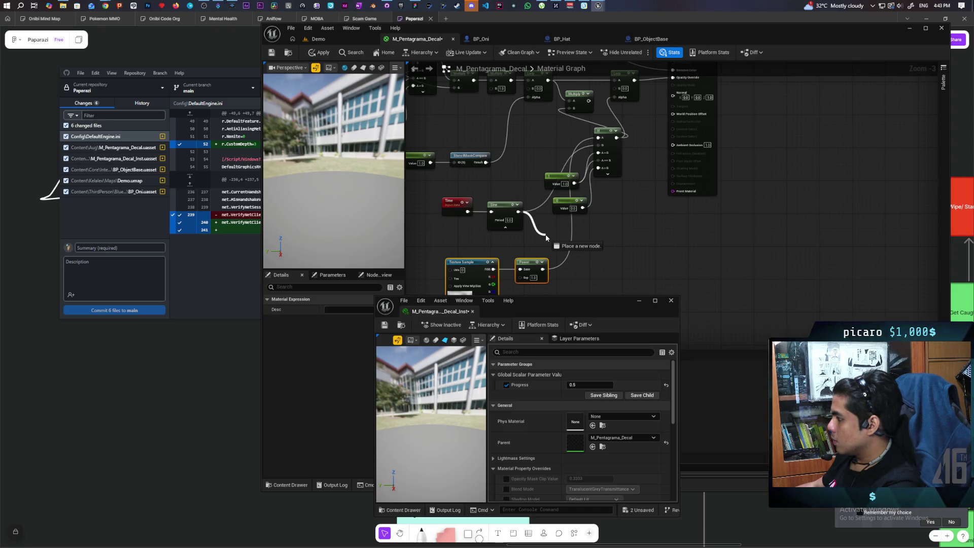
- Create a Subtract node from the Sine output, feeding Sine into its A input
{"action": "left_click_drag", "start_coordinate": [546, 237], "coordinate": [546, 238]}
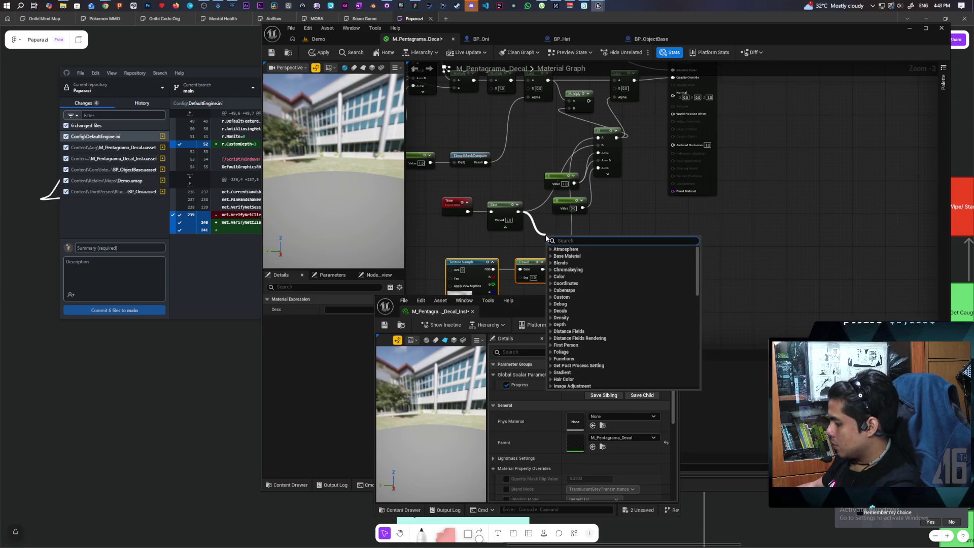
{"action": "type", "text": "subtract"}
{"action": "key", "text": "Return"}
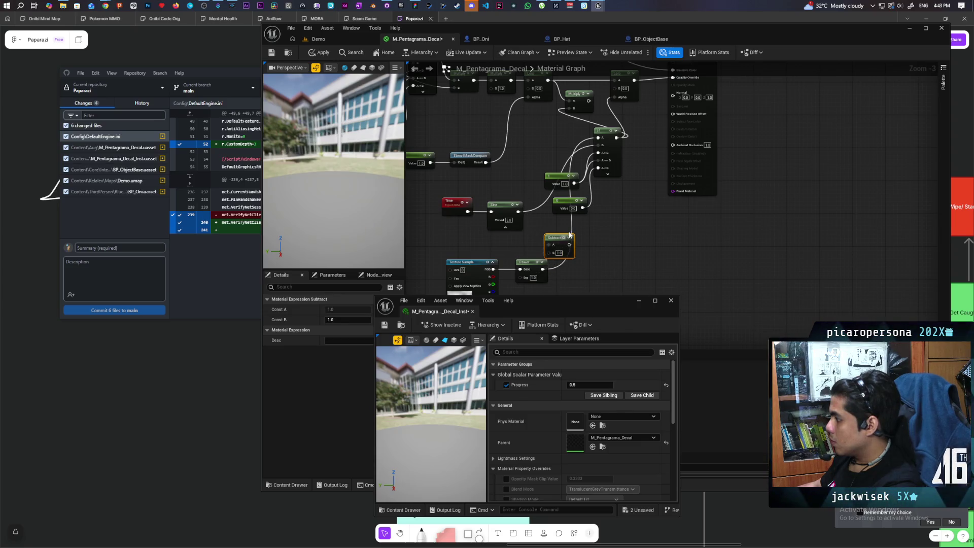
{"action": "mouse_move", "coordinate": [518, 211]}
{"action": "left_mouse_down"}
{"action": "mouse_move", "coordinate": [549, 245]}
{"action": "mouse_move", "coordinate": [599, 247]}
{"action": "left_mouse_up"}
- Add a Clamp node after the Subtract output
{"action": "type", "text": "clamnp"}
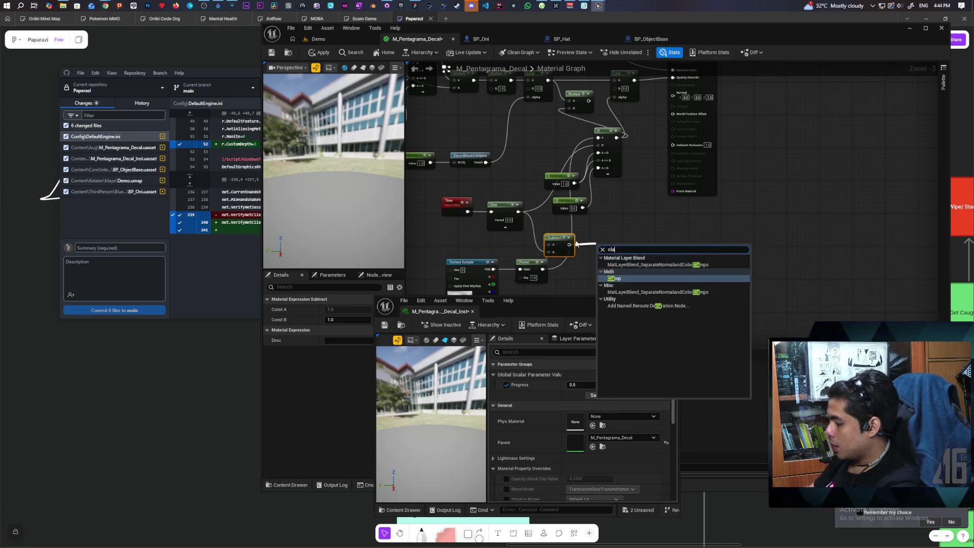
{"action": "key", "text": "BackSpace"}
{"action": "type", "text": "p"}
{"action": "key", "text": "Return"}
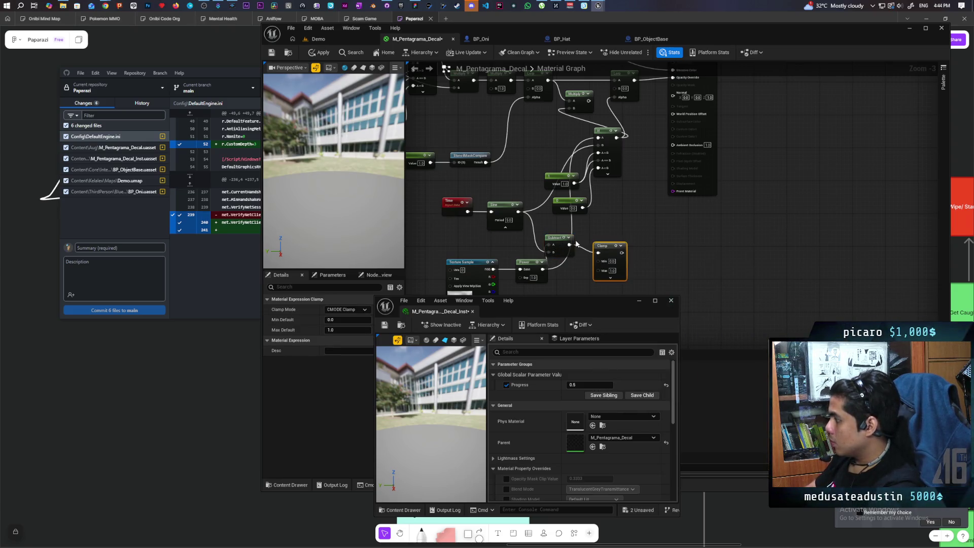
- Apply and save M_Pentagrama_Decal, then return to the Demo level
{"action": "mouse_move", "coordinate": [604, 239]}
{"action": "left_mouse_down"}
{"action": "mouse_move", "coordinate": [602, 267]}
{"action": "mouse_move", "coordinate": [637, 150]}
{"action": "mouse_move", "coordinate": [619, 124]}
{"action": "left_mouse_up"}
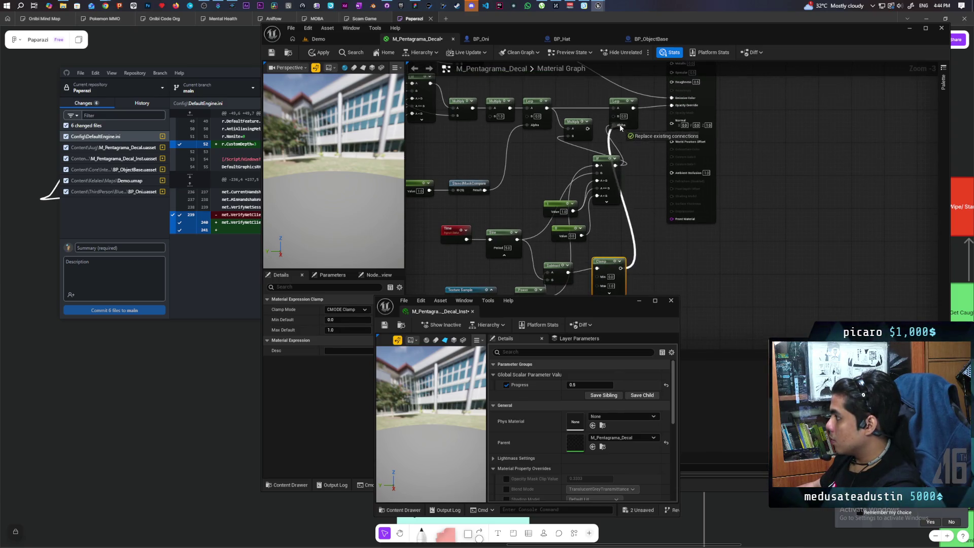
{"action": "left_click", "coordinate": [330, 53]}
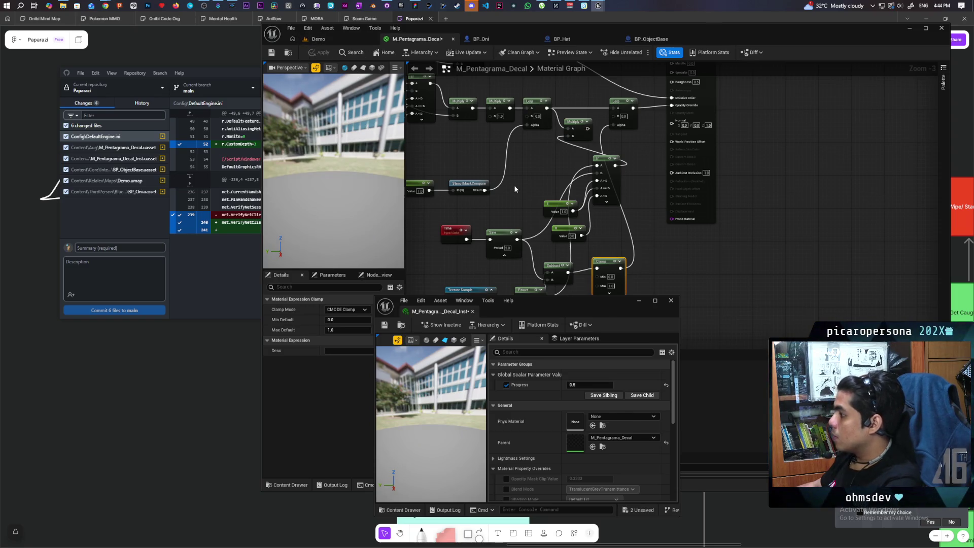
{"action": "key", "text": "ctrl+s"}
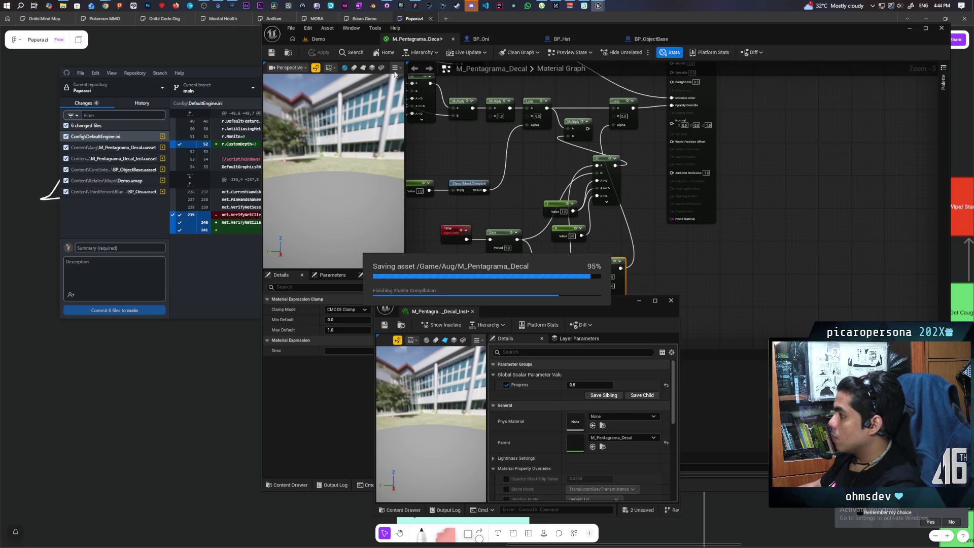
{"action": "left_click", "coordinate": [331, 38]}
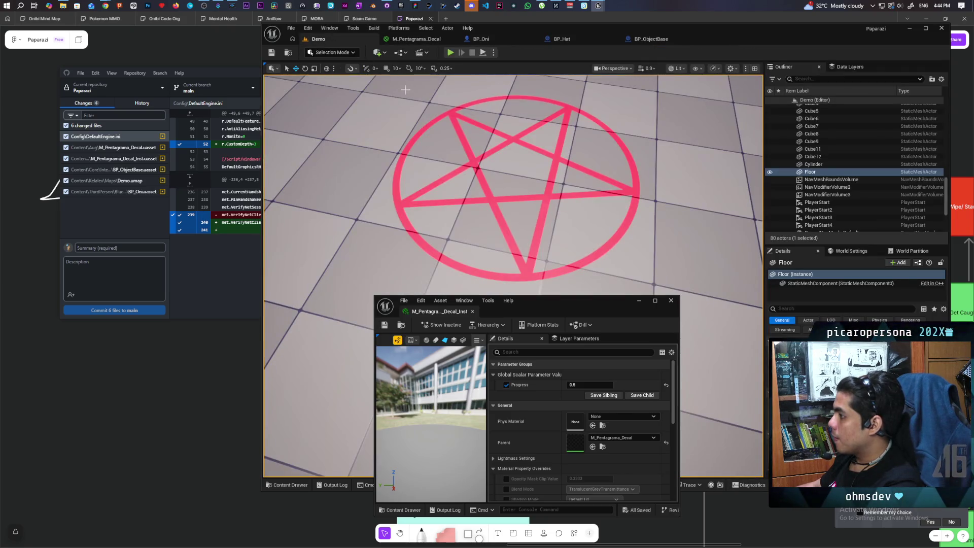
{"action": "left_click_drag", "start_coordinate": [410, 91], "coordinate": [505, 201]}
{"action": "scroll", "coordinate": [506, 201], "scroll_direction": "down", "scroll_amount": 5}
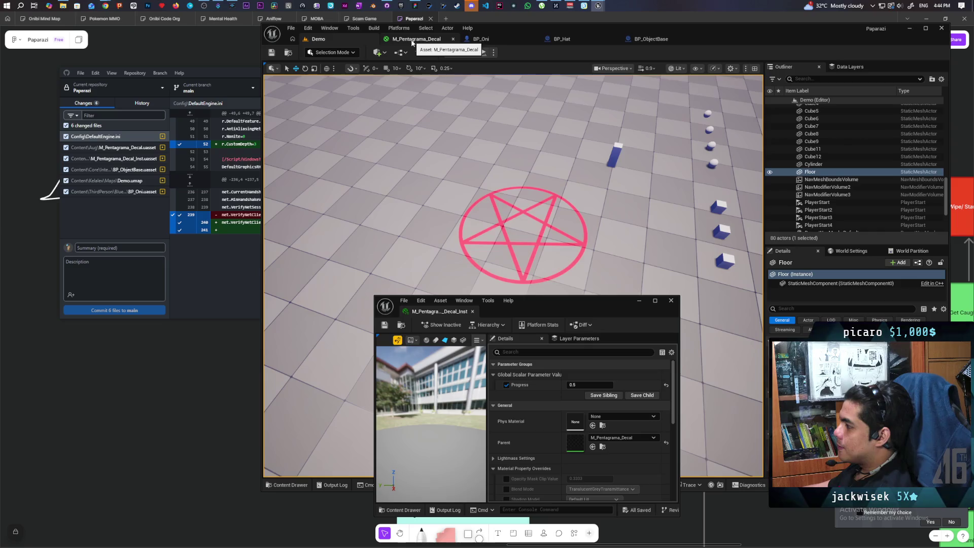
{"action": "left_click", "coordinate": [412, 41]}
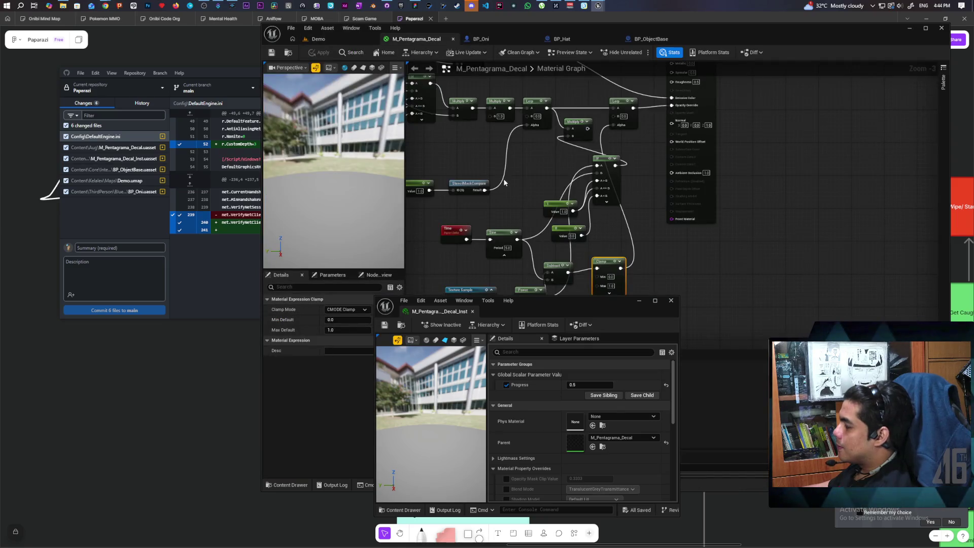
{"action": "left_click_drag", "start_coordinate": [512, 213], "coordinate": [512, 143]}
{"action": "scroll", "coordinate": [520, 273], "scroll_direction": "up", "scroll_amount": 1}
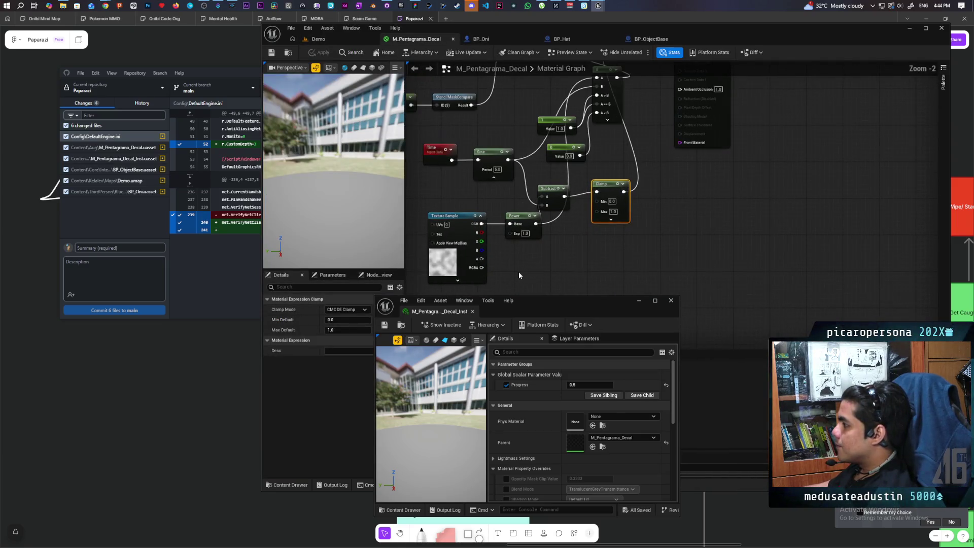
{"action": "mouse_move", "coordinate": [423, 238]}
{"action": "left_mouse_down"}
{"action": "mouse_move", "coordinate": [518, 217]}
{"action": "mouse_move", "coordinate": [473, 199]}
{"action": "left_mouse_up"}
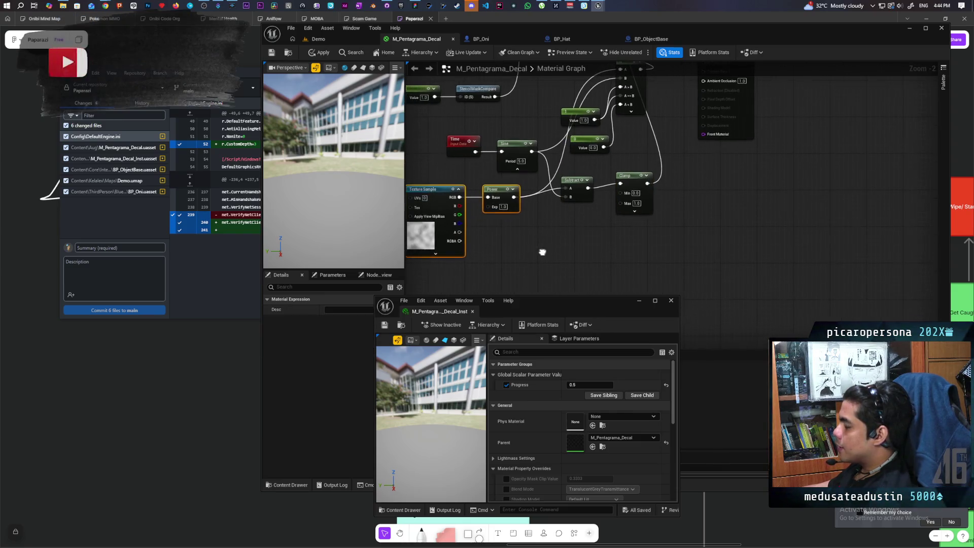
{"action": "left_click_drag", "start_coordinate": [528, 254], "coordinate": [532, 258]}
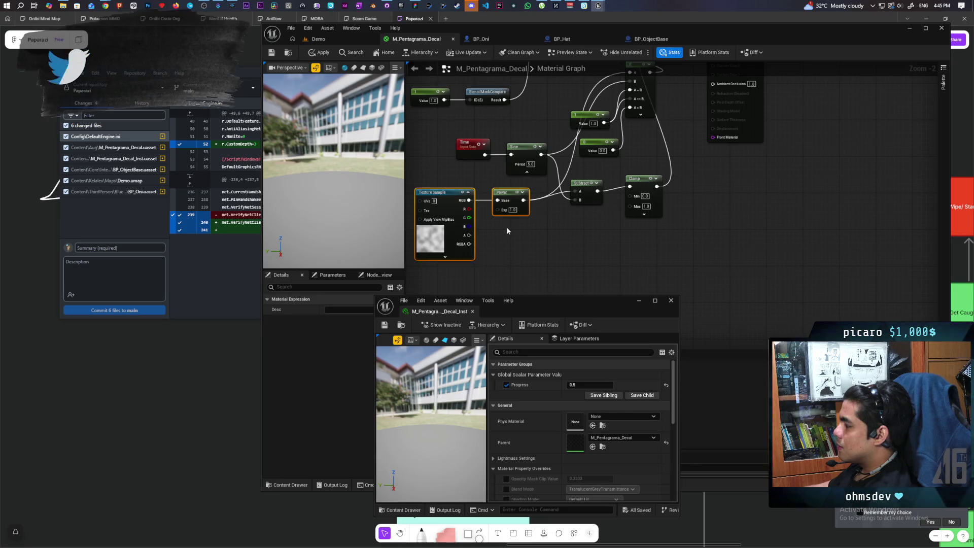
{"action": "left_click_drag", "start_coordinate": [507, 230], "coordinate": [518, 235]}
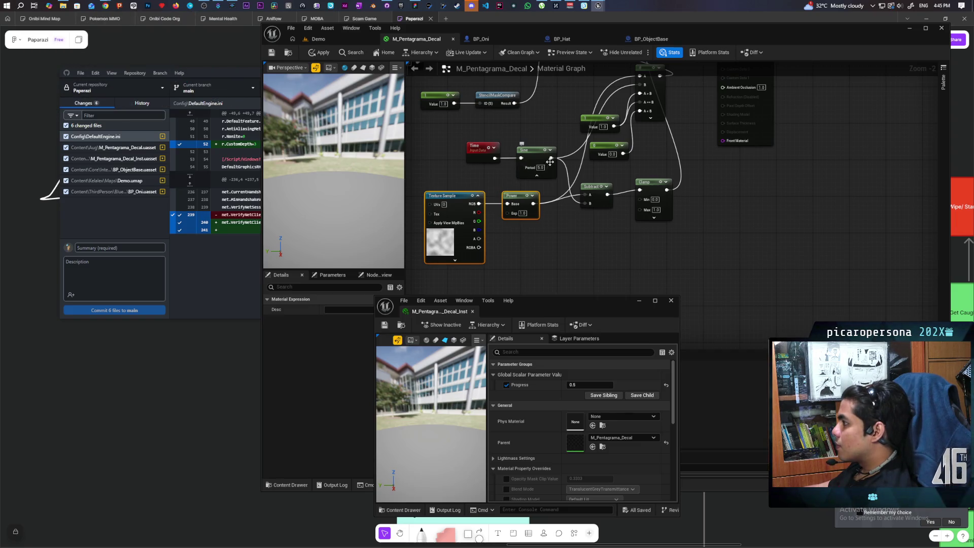
{"action": "mouse_move", "coordinate": [551, 158]}
{"action": "left_mouse_down"}
{"action": "mouse_move", "coordinate": [557, 253]}
{"action": "mouse_move", "coordinate": [505, 227]}
{"action": "mouse_move", "coordinate": [509, 216]}
{"action": "left_mouse_up"}
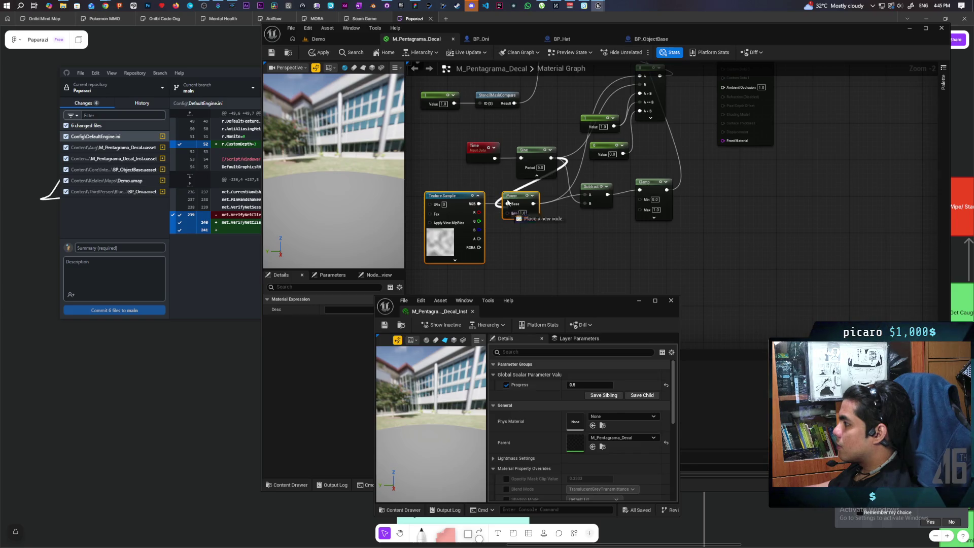
{"action": "left_click_drag", "start_coordinate": [508, 205], "coordinate": [508, 205]}
{"action": "left_click", "coordinate": [467, 170]}
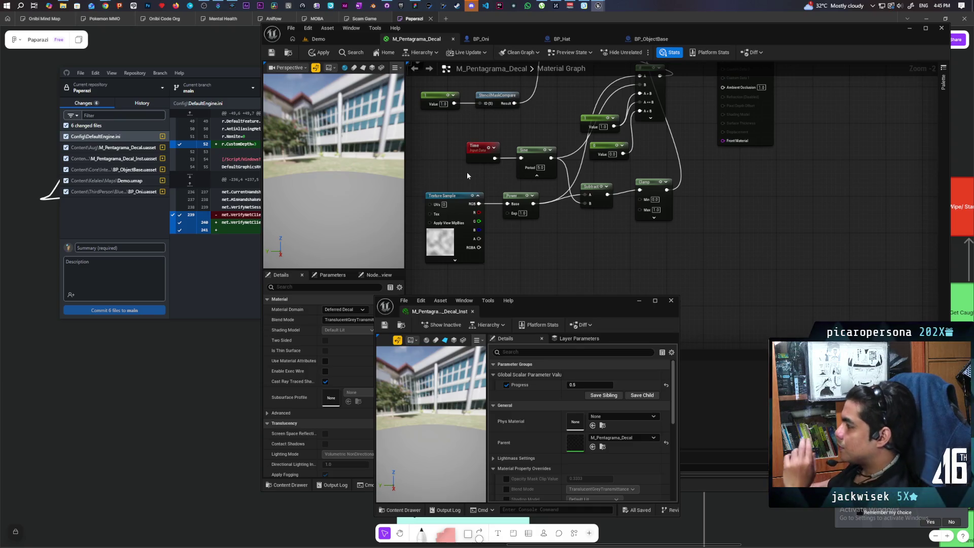
{"action": "left_click", "coordinate": [336, 40]}
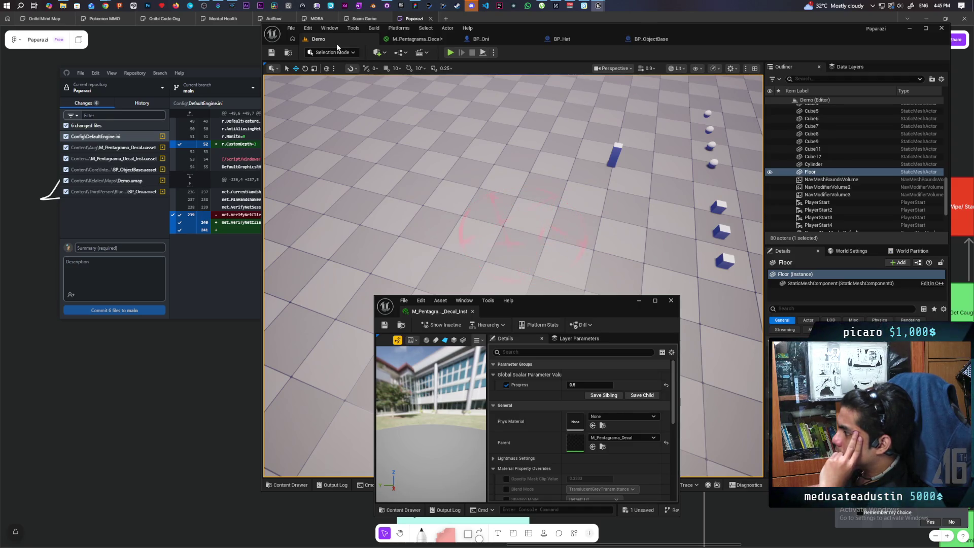
- Set the Power exponent to 2 and check the decal in the level
{"action": "left_click", "coordinate": [402, 44]}
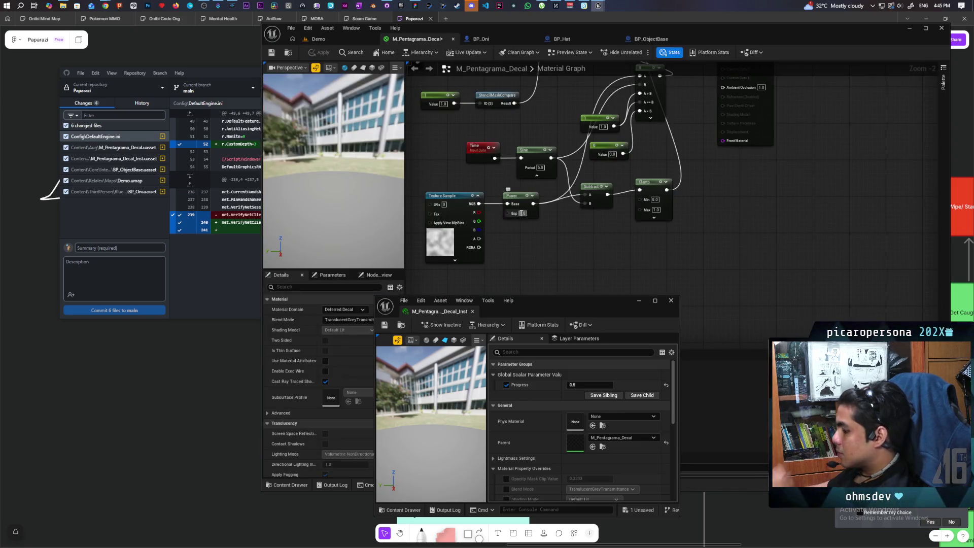
{"action": "type", "text": "2"}
{"action": "key", "text": "Return"}
{"action": "left_click", "coordinate": [328, 38]}
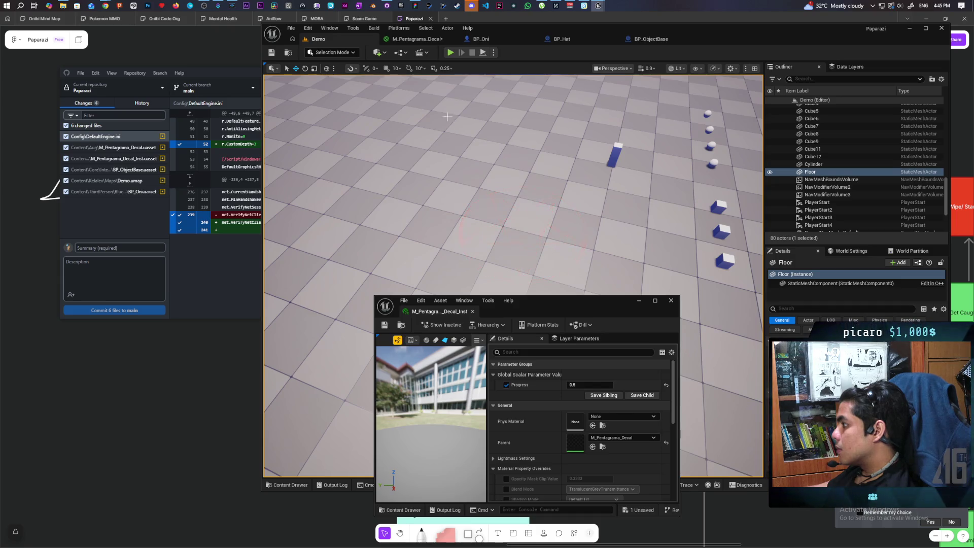
- Watch the pentagram pulse between faint and bright red, then reopen the material graph
{"action": "left_click", "coordinate": [413, 40]}
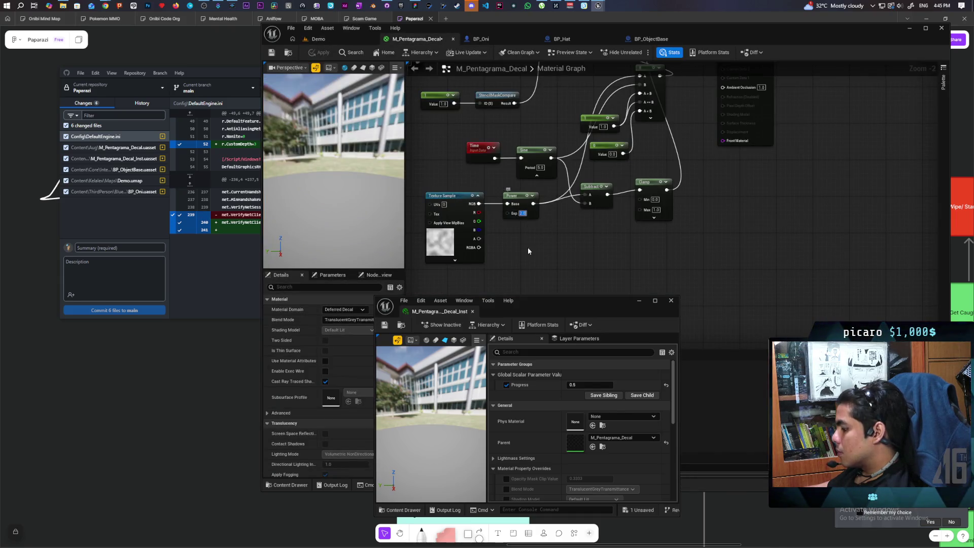
{"action": "left_click", "coordinate": [328, 36]}
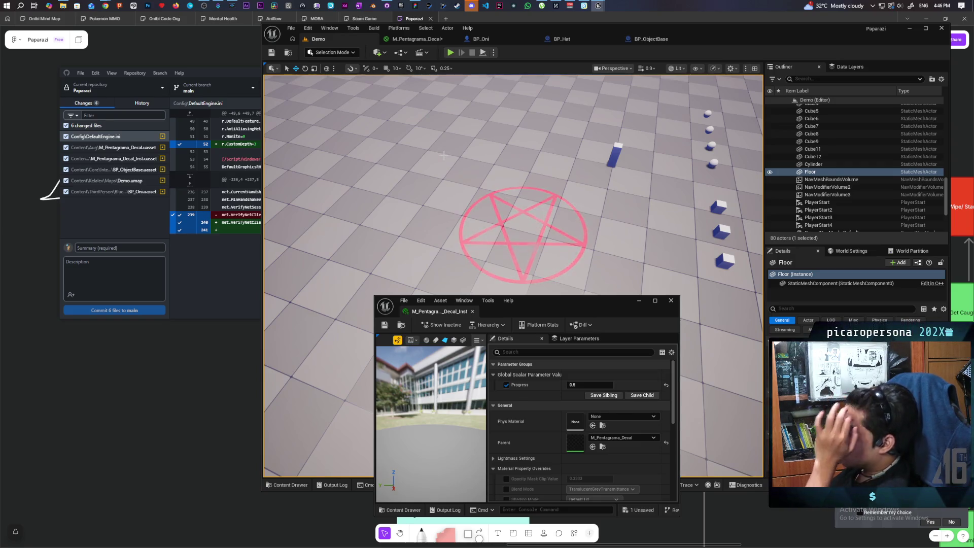
{"action": "scroll", "coordinate": [443, 155], "scroll_direction": "up", "scroll_amount": 10}
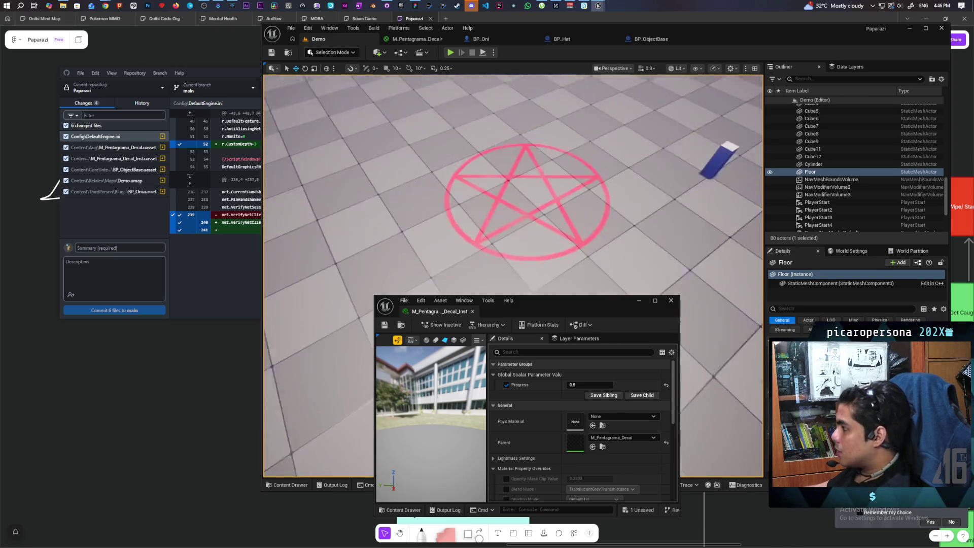
{"action": "scroll", "coordinate": [442, 155], "scroll_direction": "up", "scroll_amount": 5}
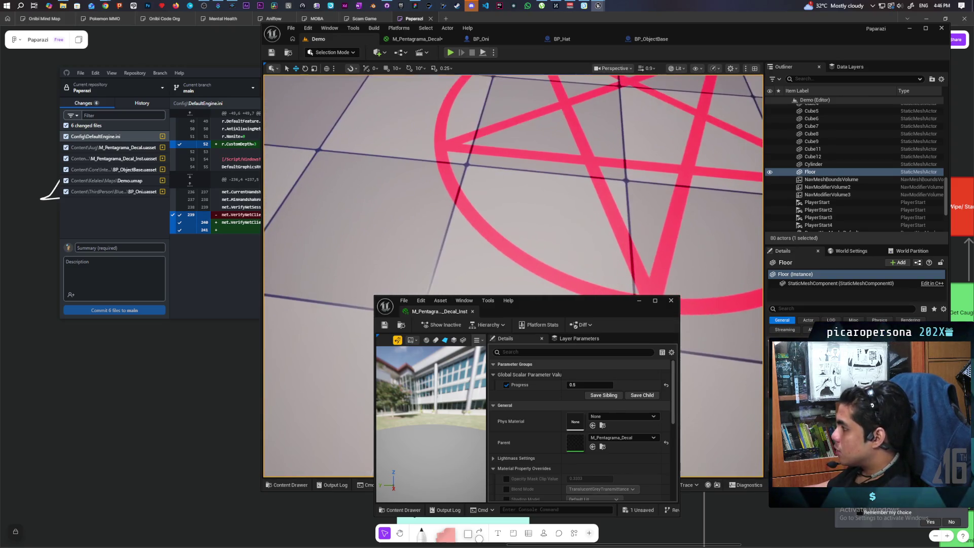
{"action": "scroll", "coordinate": [567, 174], "scroll_direction": "down", "scroll_amount": 10}
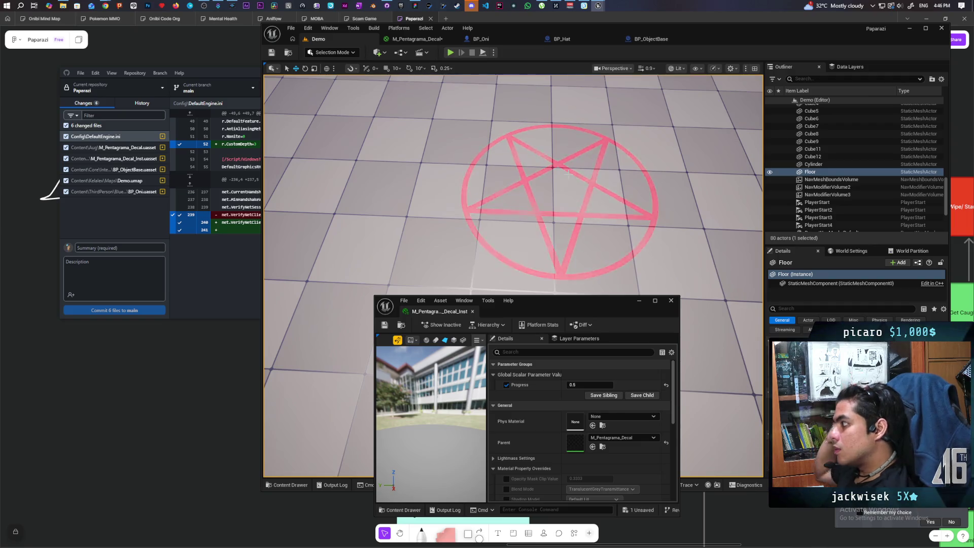
{"action": "left_click", "coordinate": [415, 40]}
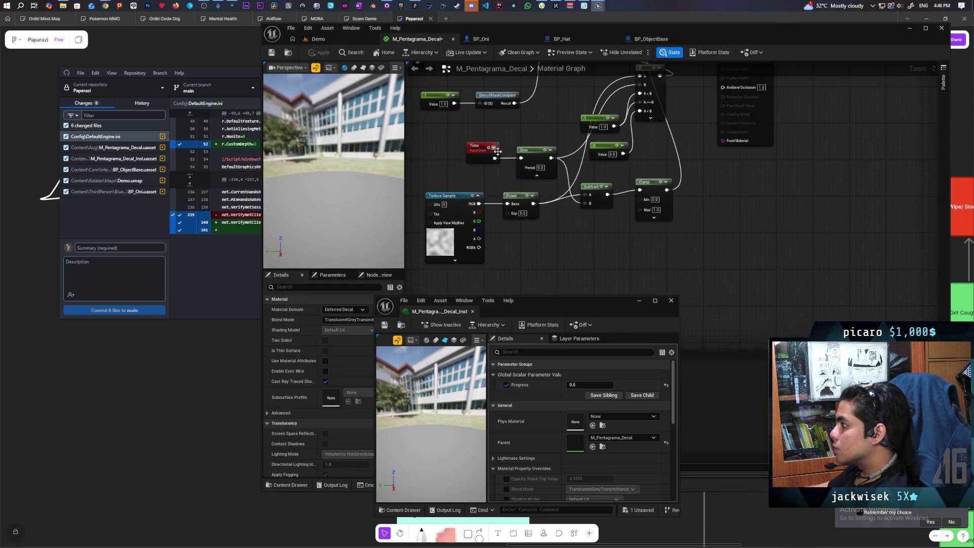
- Wire the Sine output into the Power exponent and check the decal
{"action": "left_click_drag", "start_coordinate": [552, 157], "coordinate": [510, 214]}
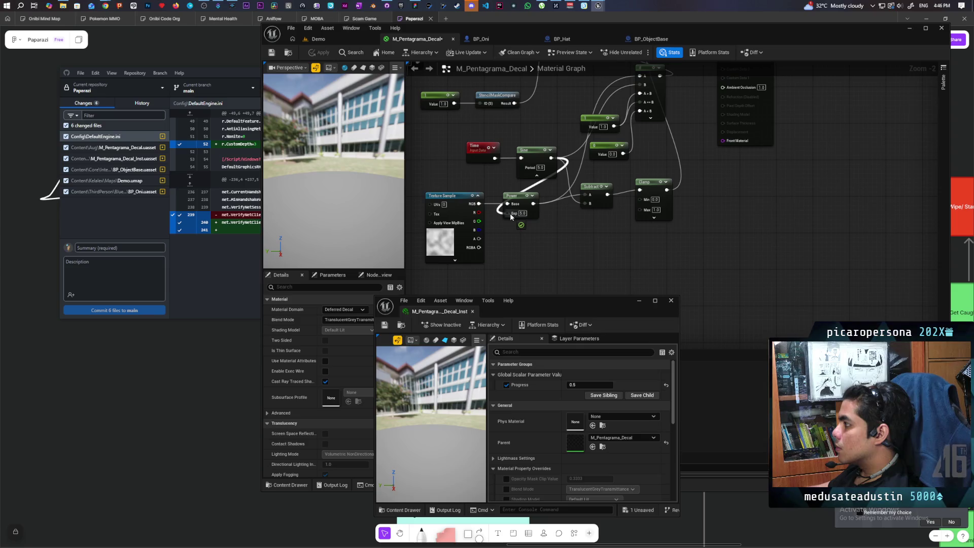
{"action": "left_click_drag", "start_coordinate": [510, 213], "coordinate": [510, 213]}
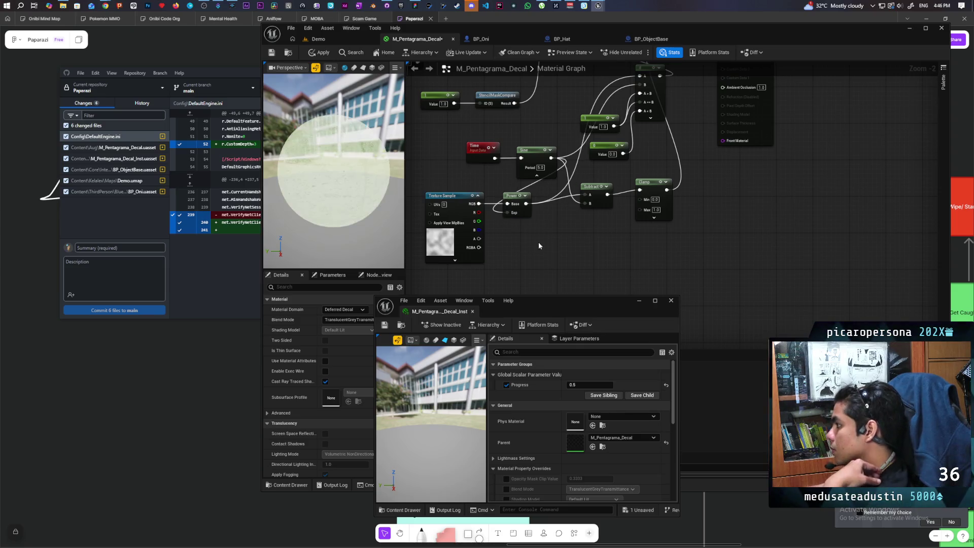
{"action": "left_click", "coordinate": [330, 38]}
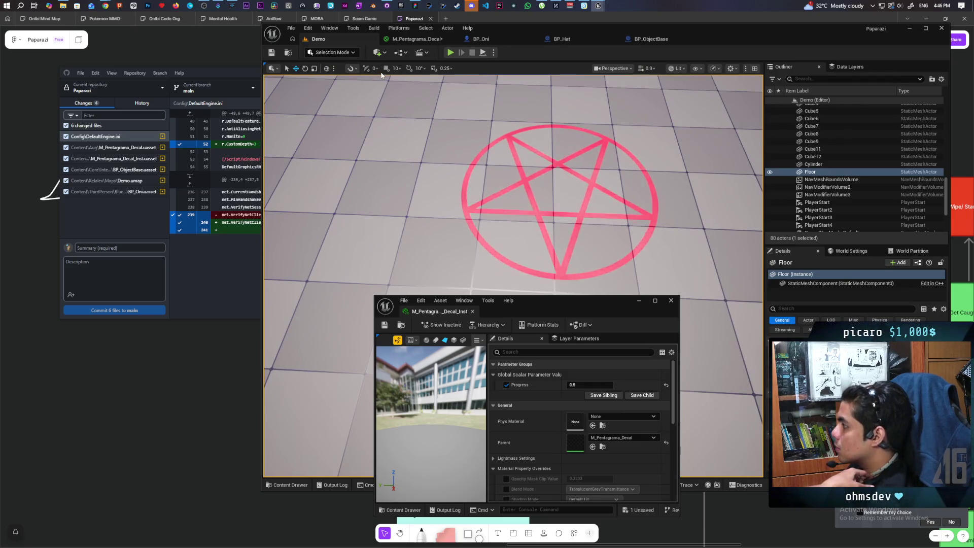
{"action": "left_click", "coordinate": [396, 40]}
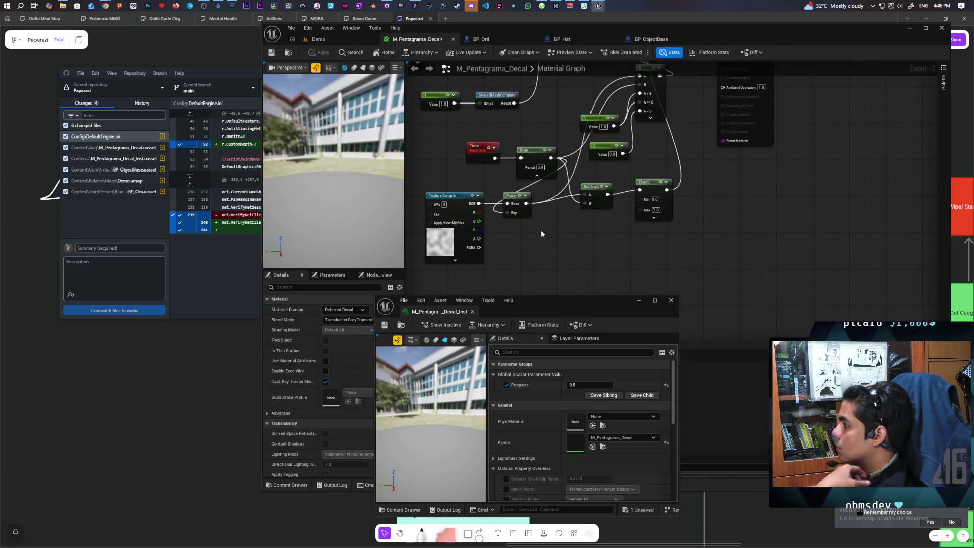
- Insert a Multiply by 5 between Sine and the Power exponent and save the material
{"action": "left_click", "coordinate": [510, 242]}
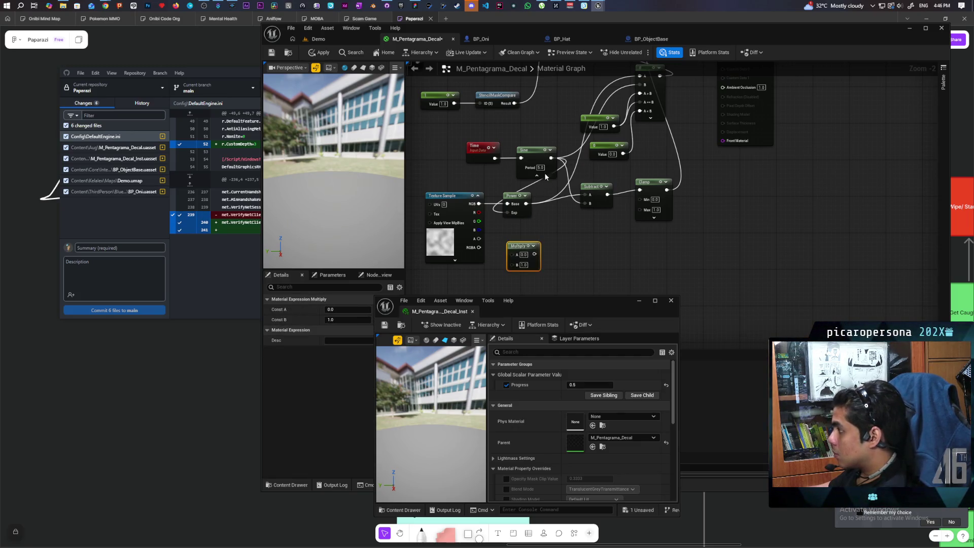
{"action": "mouse_move", "coordinate": [551, 158]}
{"action": "left_mouse_down"}
{"action": "mouse_move", "coordinate": [513, 263]}
{"action": "mouse_move", "coordinate": [553, 223]}
{"action": "mouse_move", "coordinate": [507, 212]}
{"action": "left_mouse_up"}
{"action": "type", "text": "5"}
{"action": "left_click", "coordinate": [543, 252]}
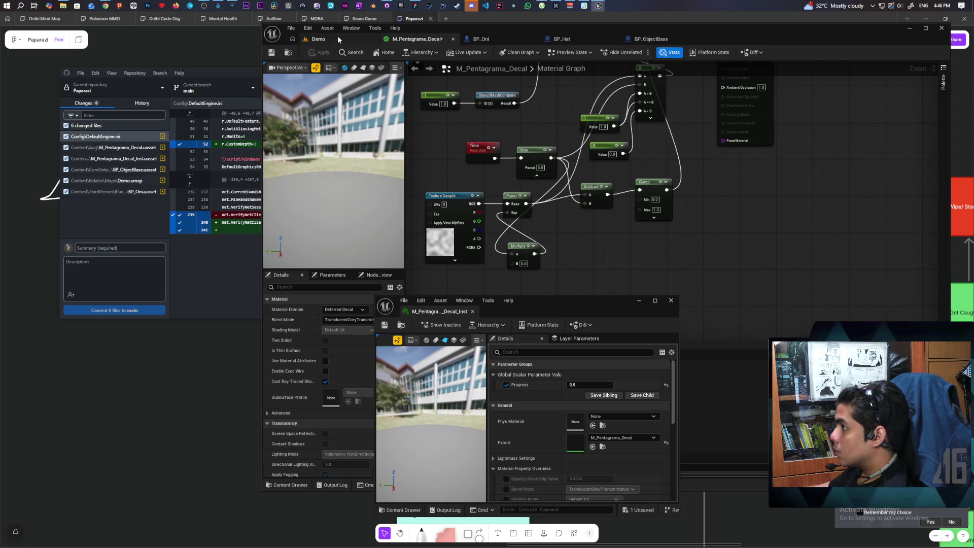
{"action": "left_click", "coordinate": [337, 36]}
{"action": "key", "text": "ctrl+shift+s"}
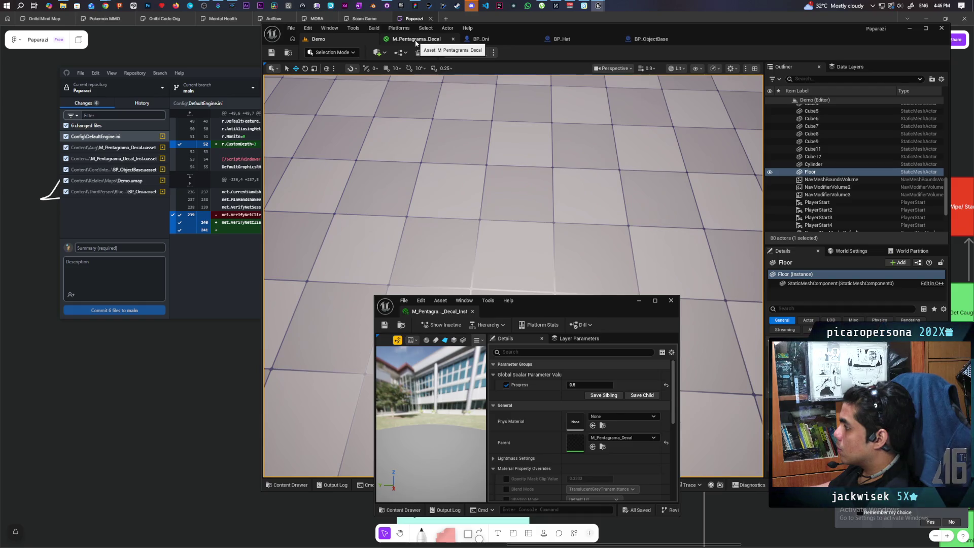
- Connect the Lerp output to Base Color, apply, and check the white floor pentagram
{"action": "mouse_move", "coordinate": [512, 254]}
{"action": "left_mouse_down"}
{"action": "mouse_move", "coordinate": [513, 285]}
{"action": "mouse_move", "coordinate": [538, 334]}
{"action": "mouse_move", "coordinate": [538, 294]}
{"action": "left_mouse_up"}
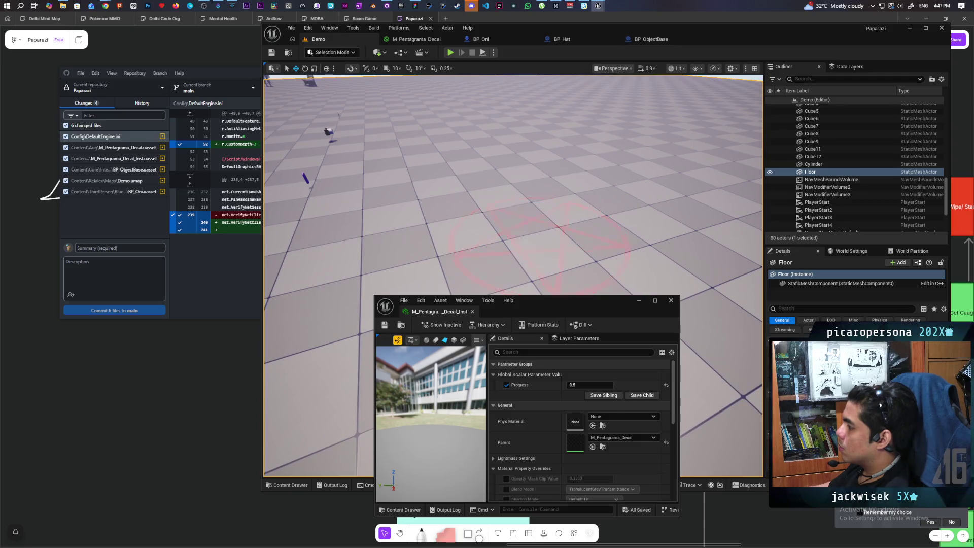
{"action": "left_click", "coordinate": [417, 40]}
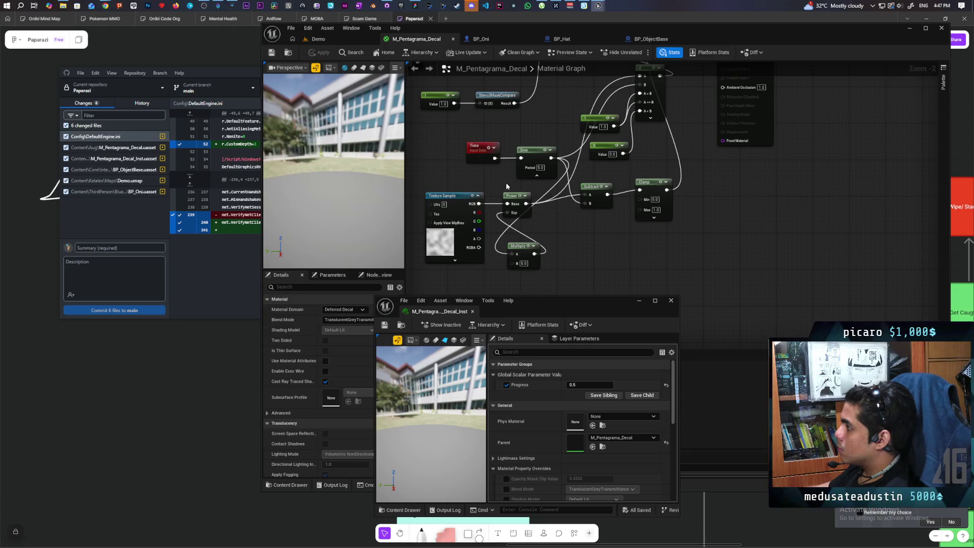
{"action": "mouse_move", "coordinate": [552, 229]}
{"action": "left_mouse_down"}
{"action": "mouse_move", "coordinate": [571, 284]}
{"action": "mouse_move", "coordinate": [566, 315]}
{"action": "mouse_move", "coordinate": [569, 306]}
{"action": "left_mouse_up"}
{"action": "scroll", "coordinate": [564, 223], "scroll_direction": "down", "scroll_amount": 2}
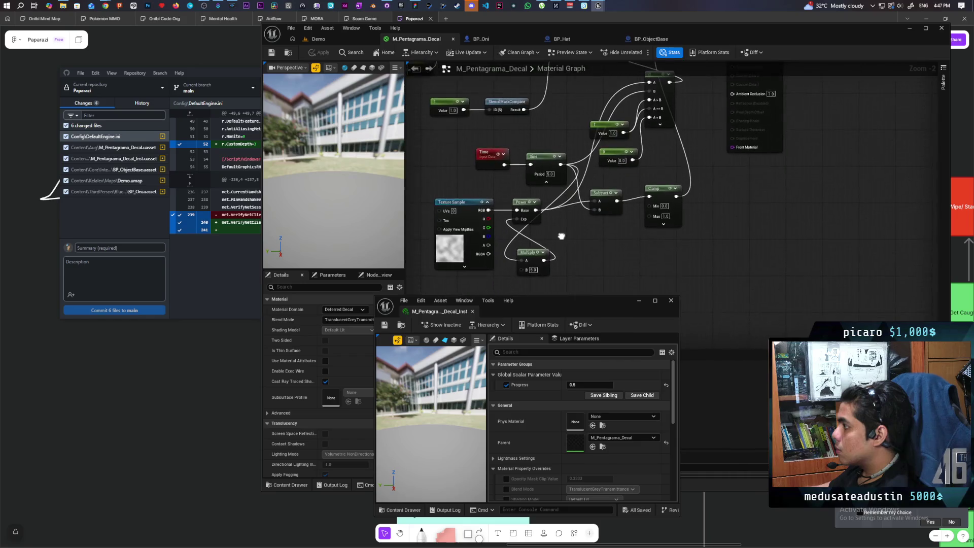
{"action": "left_click_drag", "start_coordinate": [565, 230], "coordinate": [551, 337]}
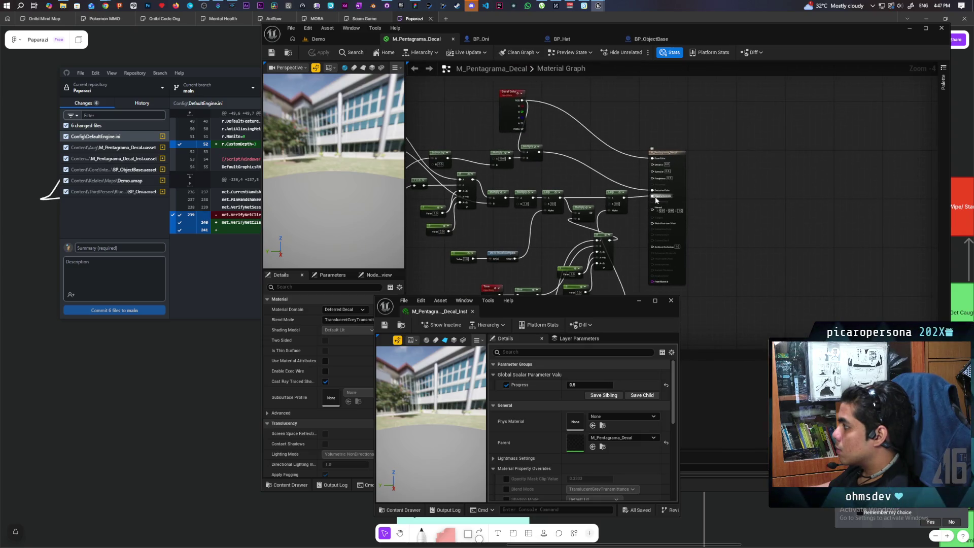
{"action": "left_click_drag", "start_coordinate": [626, 197], "coordinate": [655, 159]}
{"action": "left_click", "coordinate": [320, 52]}
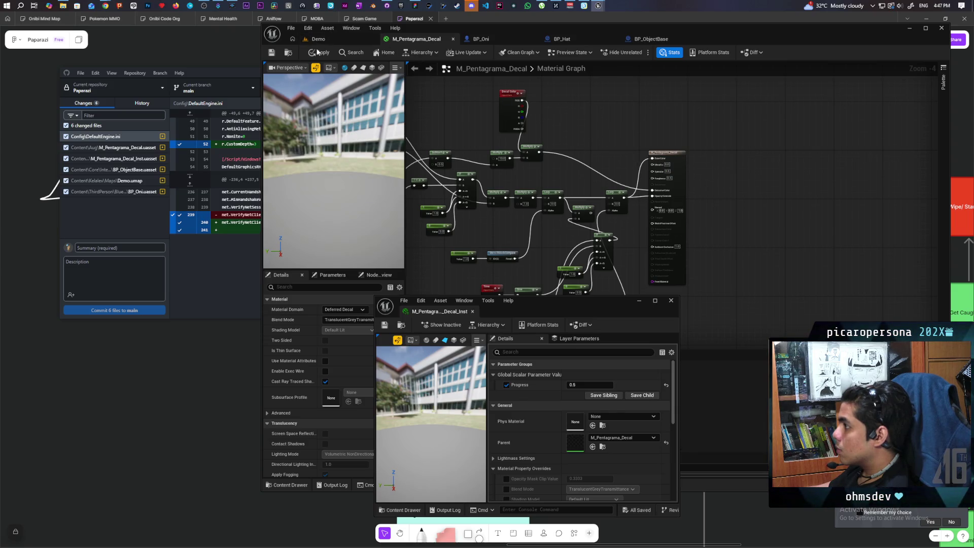
{"action": "left_click", "coordinate": [329, 39]}
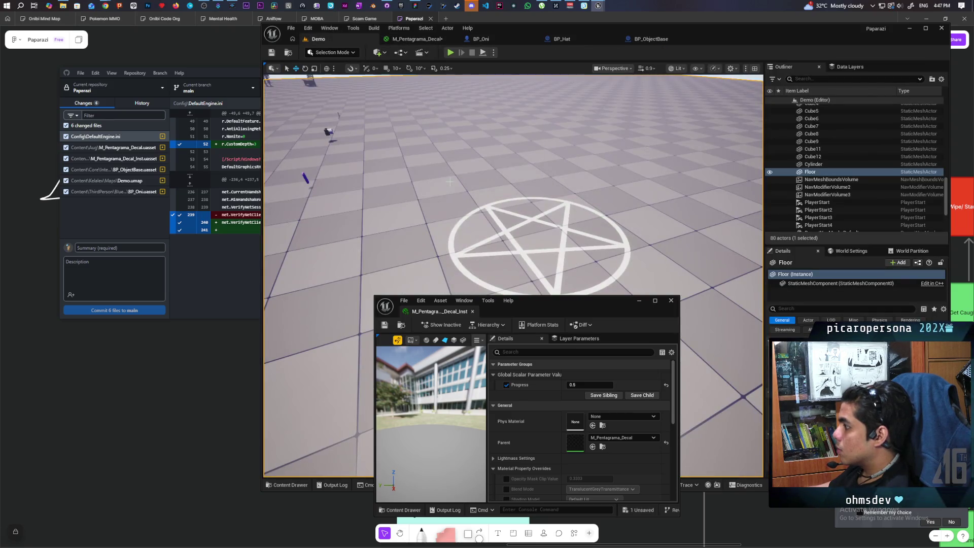
{"action": "left_click_drag", "start_coordinate": [467, 187], "coordinate": [467, 186]}
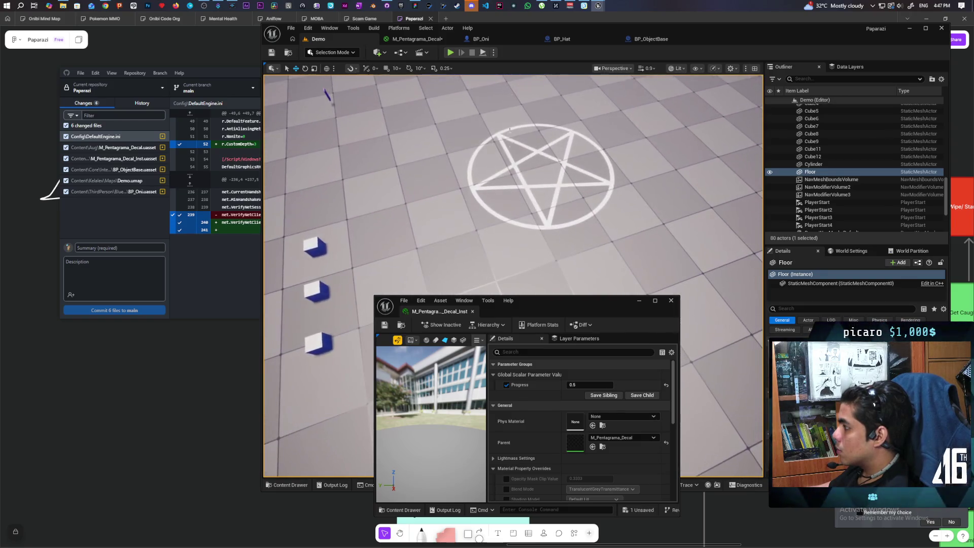
{"action": "left_click", "coordinate": [416, 39]}
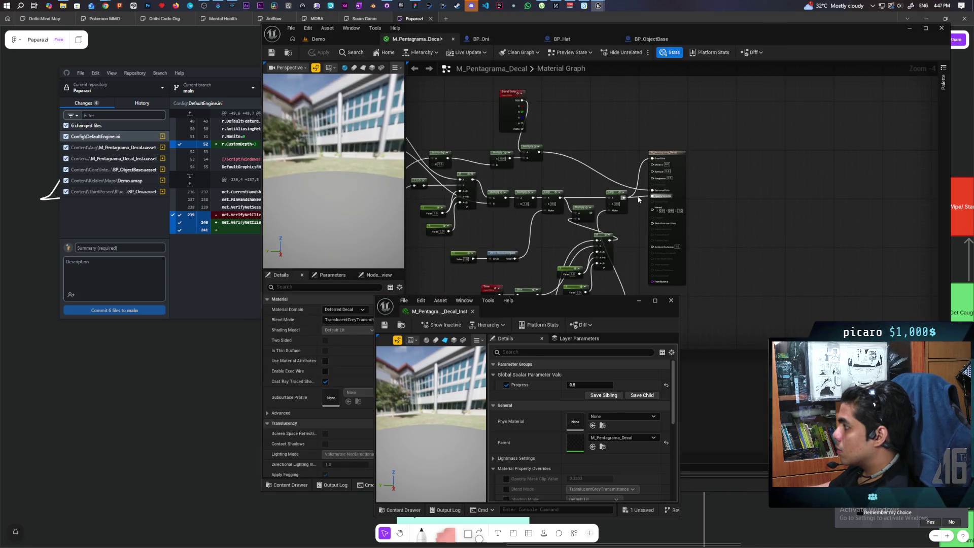
- Break the Opacity connection, apply, and check the decal in the level
{"action": "left_click", "coordinate": [638, 197], "text": "alt"}
{"action": "left_click", "coordinate": [323, 53]}
{"action": "left_click", "coordinate": [325, 38]}
{"action": "left_click_drag", "start_coordinate": [467, 187], "coordinate": [454, 158]}
- Disconnect the Multiply from the Power exponent, set the exponent to 1, and view the decal
{"action": "left_click", "coordinate": [412, 40]}
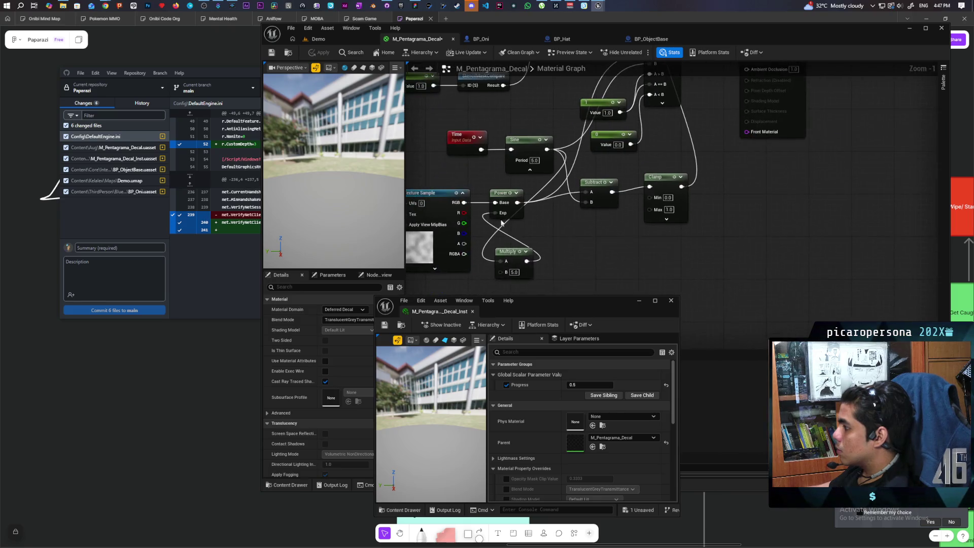
{"action": "left_click", "coordinate": [495, 213], "text": "alt"}
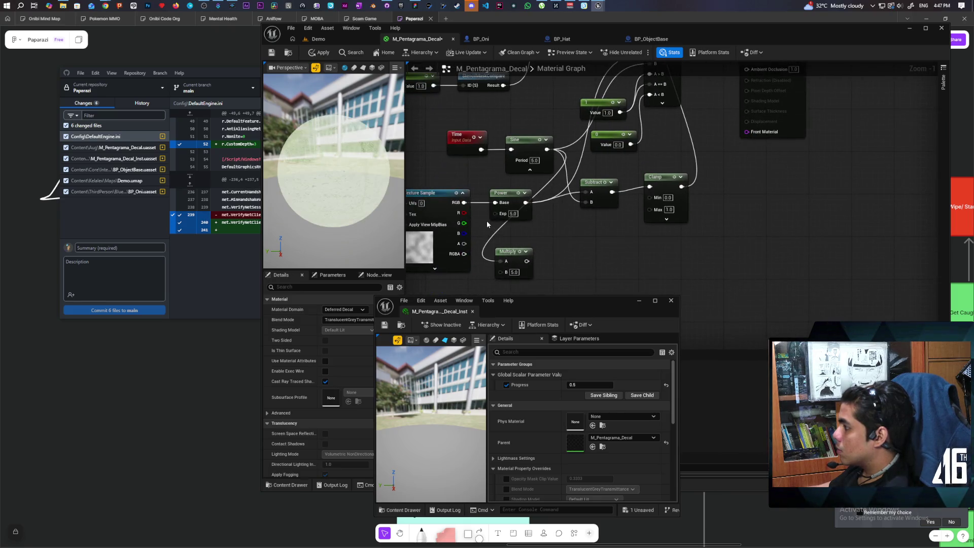
{"action": "left_click", "coordinate": [327, 39]}
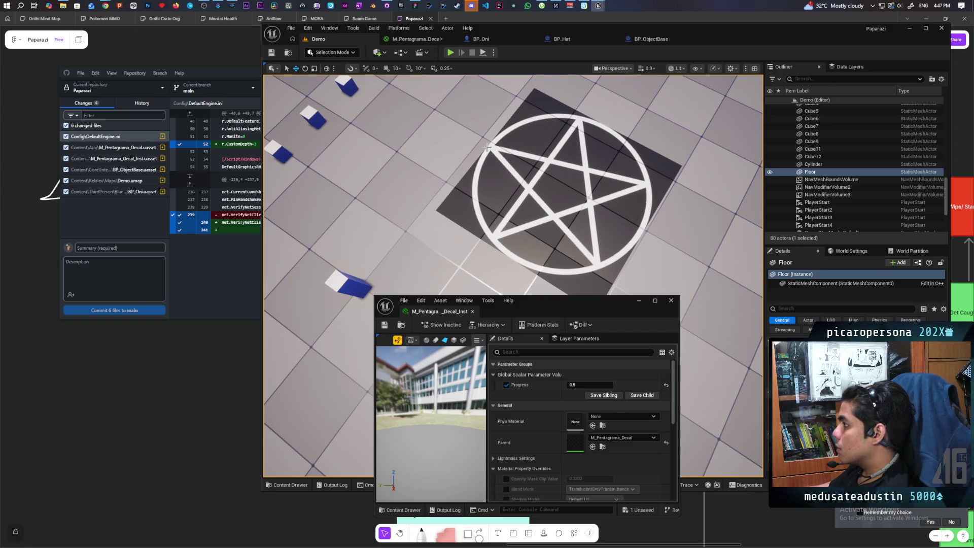
{"action": "left_click", "coordinate": [413, 39]}
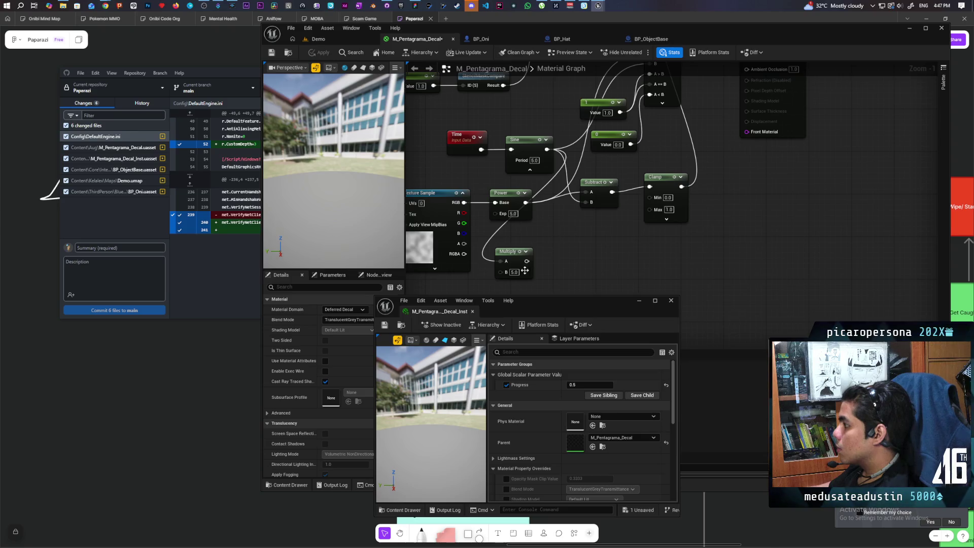
{"action": "left_click", "coordinate": [513, 214]}
{"action": "type", "text": "1"}
{"action": "key", "text": "Return"}
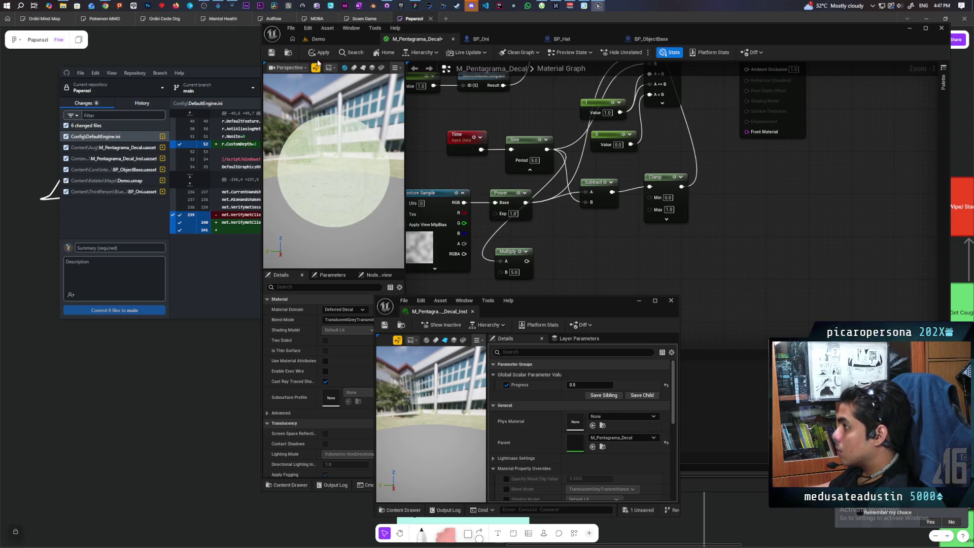
{"action": "left_click", "coordinate": [330, 37]}
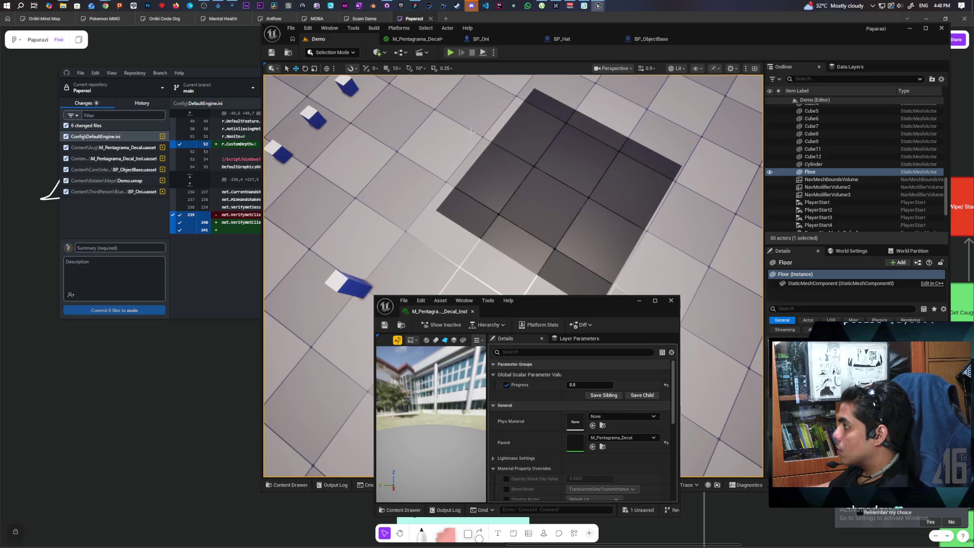
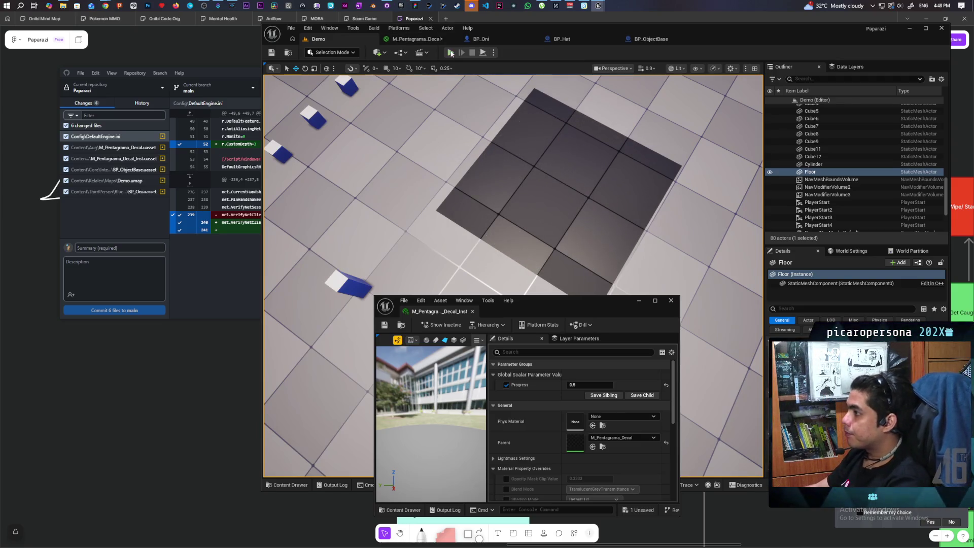
- In the pentagram decal material, replace the Sine output with a constant converted to a parameter named Fade
{"action": "left_click", "coordinate": [415, 39]}
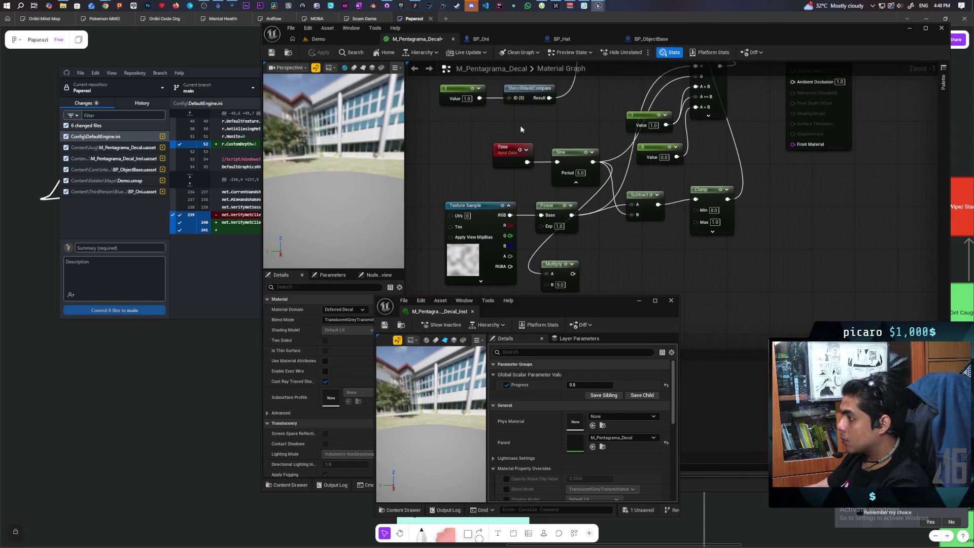
{"action": "left_click", "coordinate": [507, 118]}
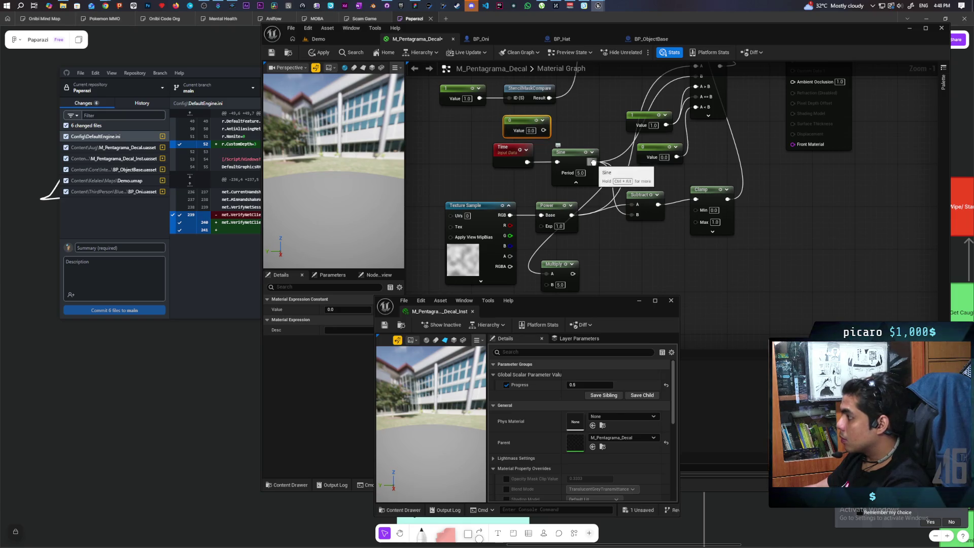
{"action": "left_click_drag", "start_coordinate": [594, 161], "coordinate": [543, 130]}
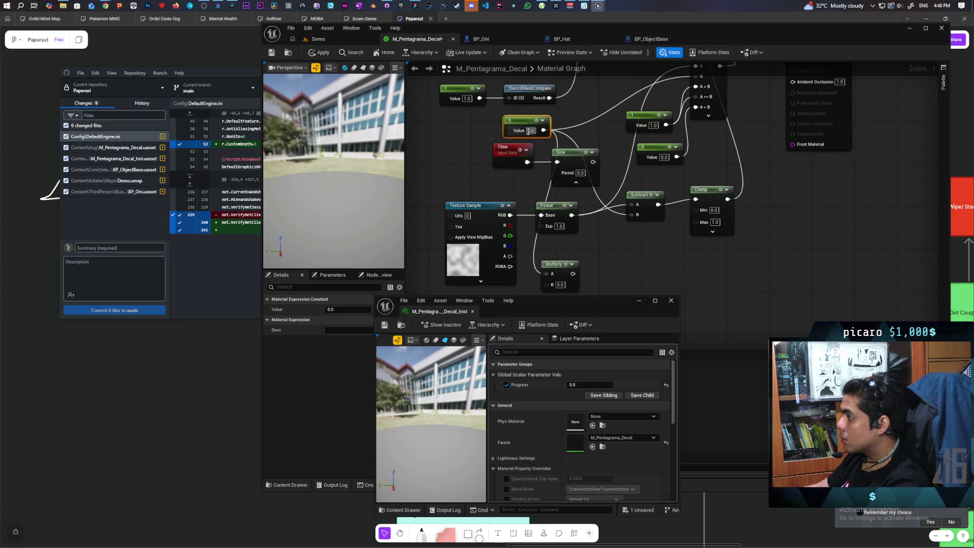
{"action": "right_click", "coordinate": [514, 123]}
{"action": "left_click", "coordinate": [541, 145]}
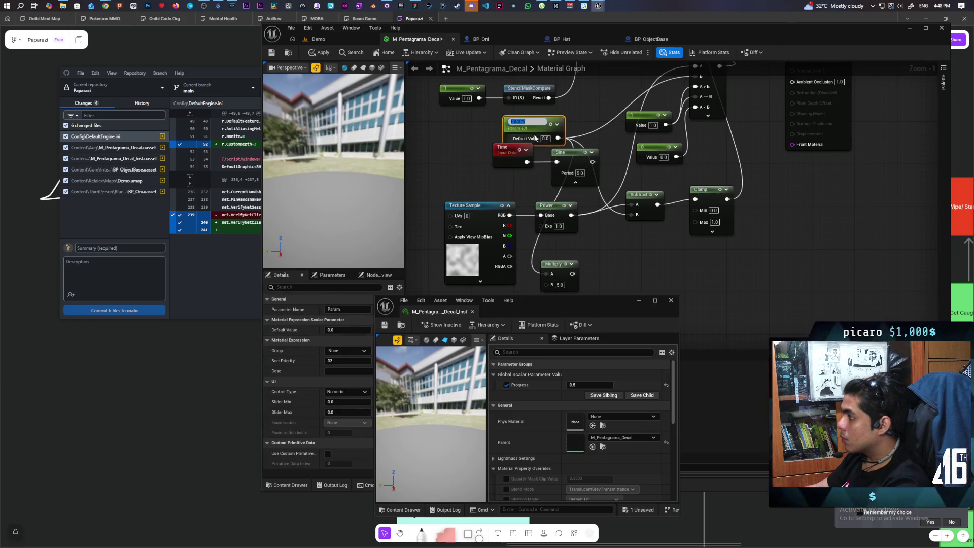
{"action": "type", "text": "Fade"}
{"action": "left_click", "coordinate": [486, 128]}
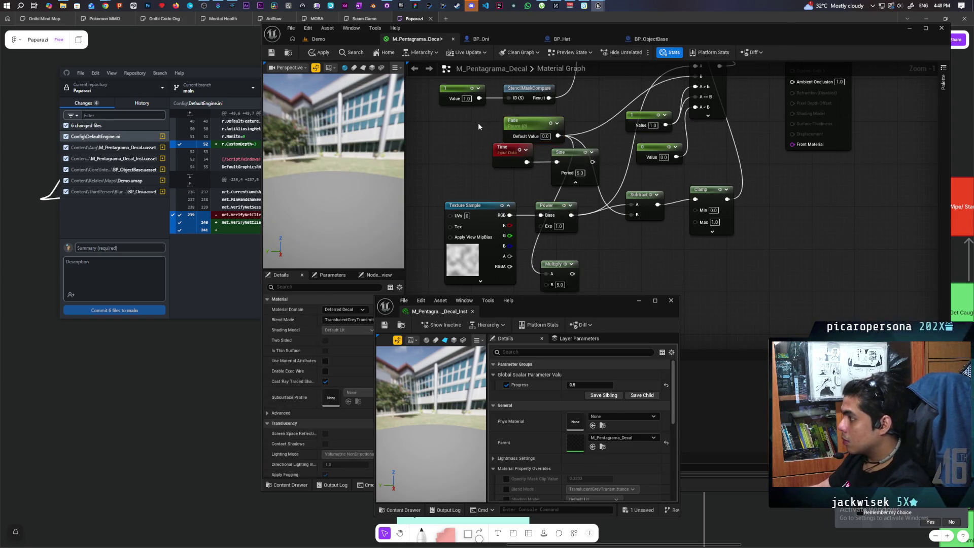
- Apply and save the material, then enable the Fade override on the decal instance
{"action": "left_click", "coordinate": [313, 54]}
{"action": "key", "text": "ctrl+s"}
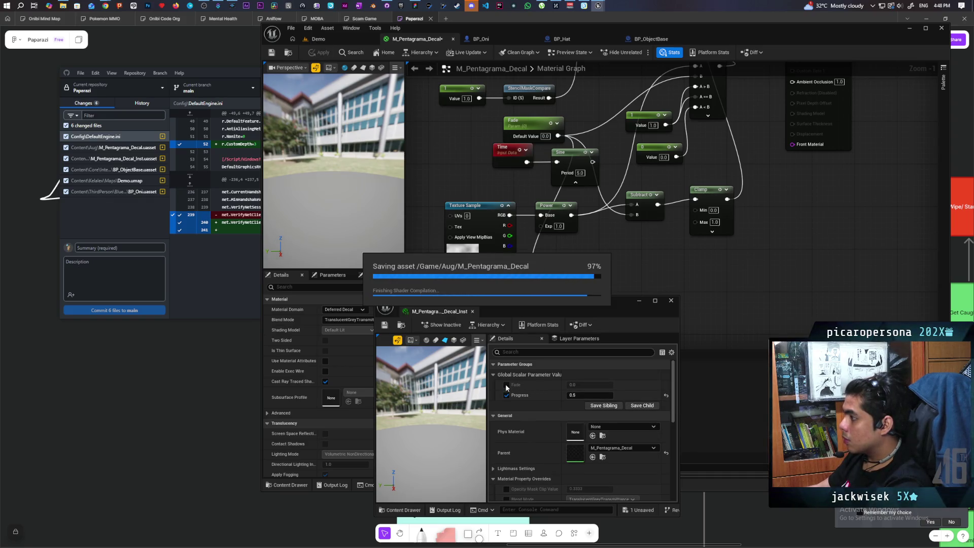
{"action": "left_click", "coordinate": [506, 385]}
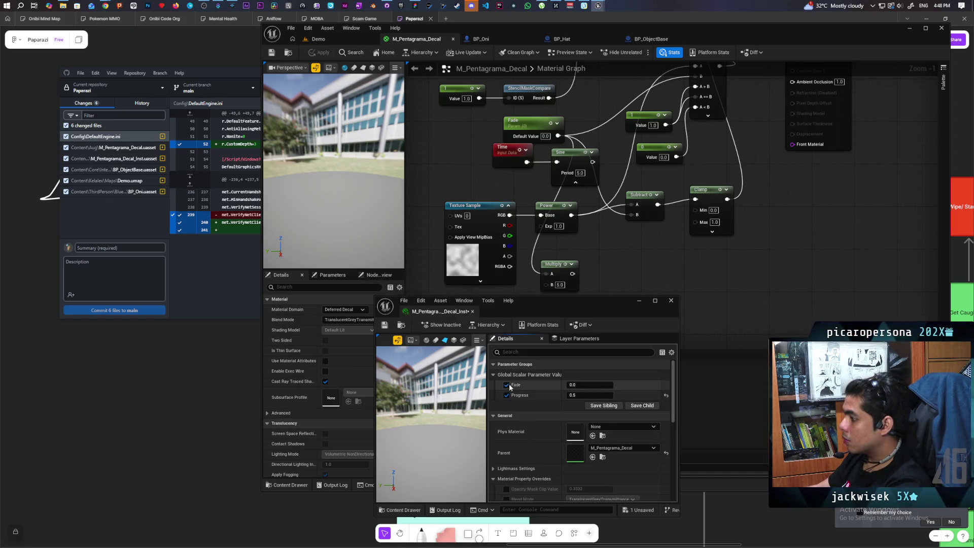
{"action": "left_click", "coordinate": [328, 41]}
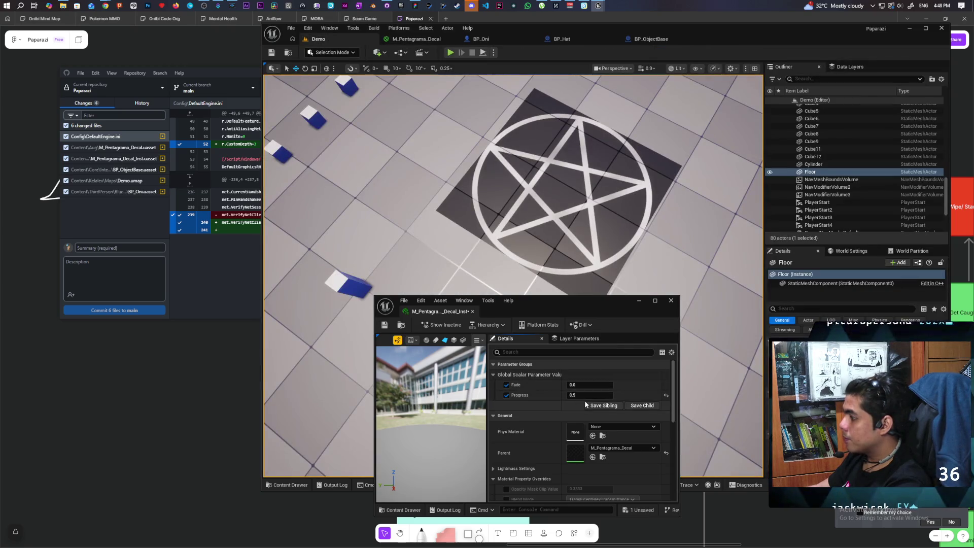
- Scrub the instance's Fade value until the pentagram stays dissolved at about -0.753
{"action": "left_click_drag", "start_coordinate": [578, 385], "coordinate": [639, 384]}
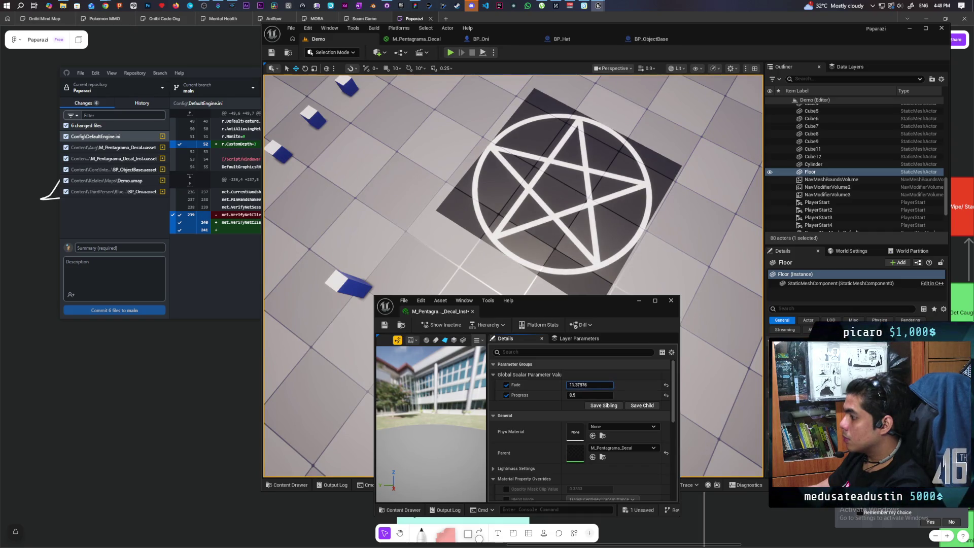
{"action": "mouse_move", "coordinate": [590, 384]}
{"action": "left_mouse_down"}
{"action": "mouse_move", "coordinate": [568, 385]}
{"action": "mouse_move", "coordinate": [612, 385]}
{"action": "mouse_move", "coordinate": [583, 385]}
{"action": "left_mouse_up"}
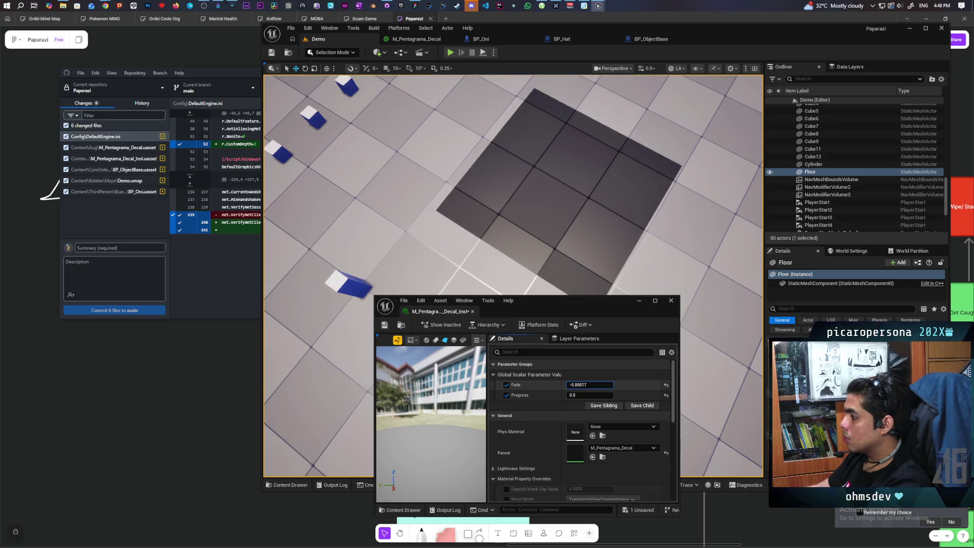
{"action": "mouse_move", "coordinate": [584, 385]}
{"action": "left_mouse_down"}
{"action": "mouse_move", "coordinate": [609, 385]}
{"action": "mouse_move", "coordinate": [579, 384]}
{"action": "left_mouse_up"}
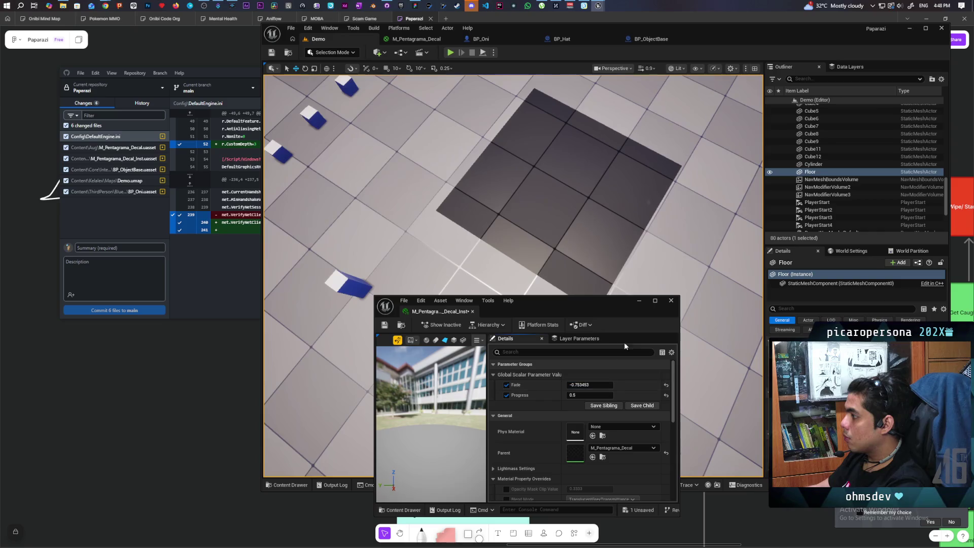
- In the M_Pentagrama_Decal graph, move the Fade node left of the Time node
{"action": "left_click", "coordinate": [422, 39]}
{"action": "left_click_drag", "start_coordinate": [499, 200], "coordinate": [535, 214]}
{"action": "mouse_move", "coordinate": [551, 148]}
{"action": "left_mouse_down"}
{"action": "mouse_move", "coordinate": [467, 145]}
{"action": "mouse_move", "coordinate": [444, 190]}
{"action": "mouse_move", "coordinate": [528, 147]}
{"action": "mouse_move", "coordinate": [497, 149]}
{"action": "mouse_move", "coordinate": [550, 163]}
{"action": "mouse_move", "coordinate": [504, 152]}
{"action": "left_mouse_up"}
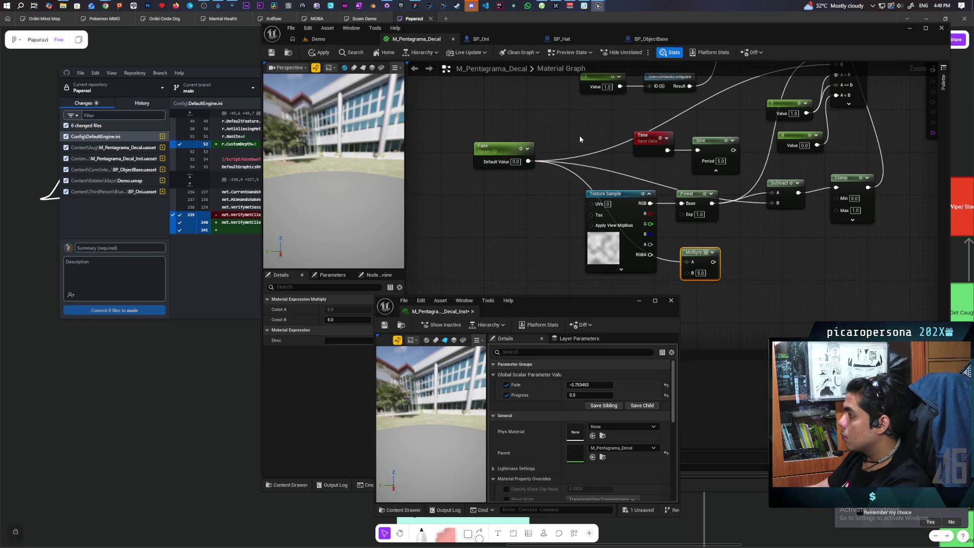
- Route Fade through a Multiply by -1 that takes over Fade's outgoing links
{"action": "left_click", "coordinate": [672, 213]}
{"action": "mouse_move", "coordinate": [699, 252]}
{"action": "left_mouse_down"}
{"action": "mouse_move", "coordinate": [609, 178]}
{"action": "mouse_move", "coordinate": [559, 103]}
{"action": "left_mouse_up"}
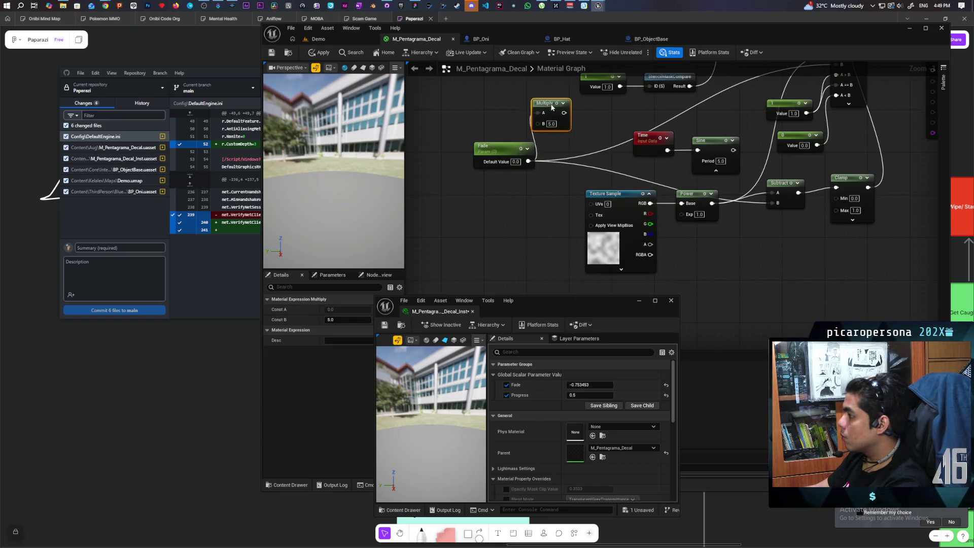
{"action": "left_click", "coordinate": [537, 141], "text": "alt"}
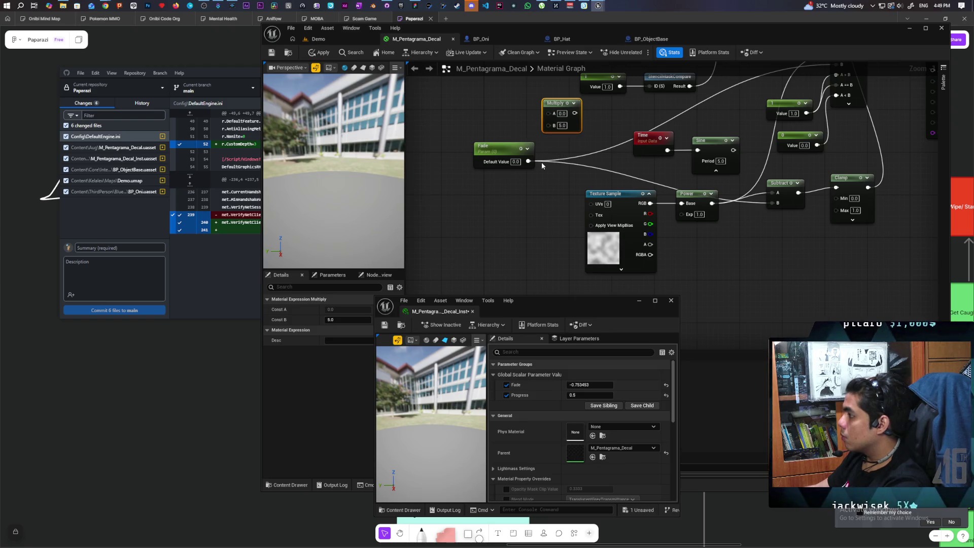
{"action": "left_click_drag", "start_coordinate": [528, 161], "coordinate": [576, 114]}
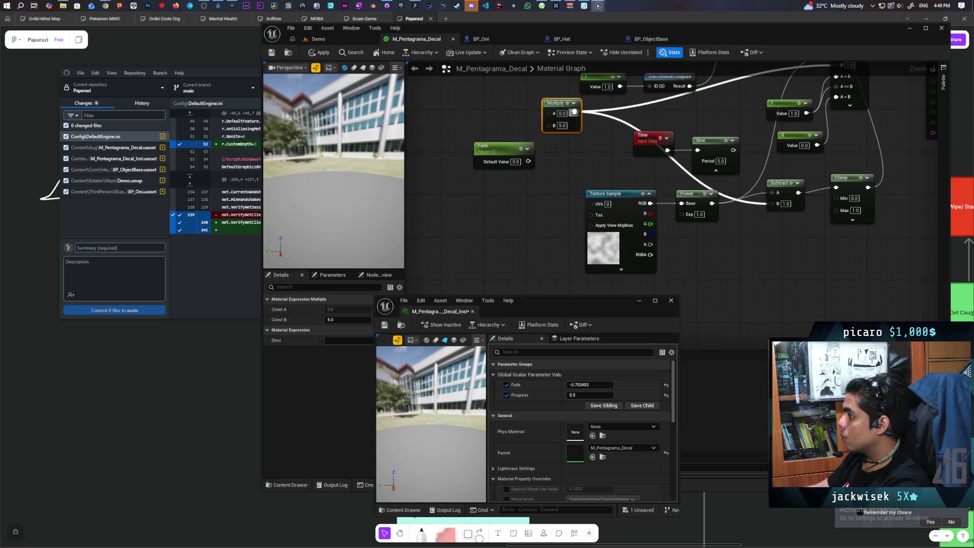
{"action": "left_click_drag", "start_coordinate": [528, 161], "coordinate": [551, 113]}
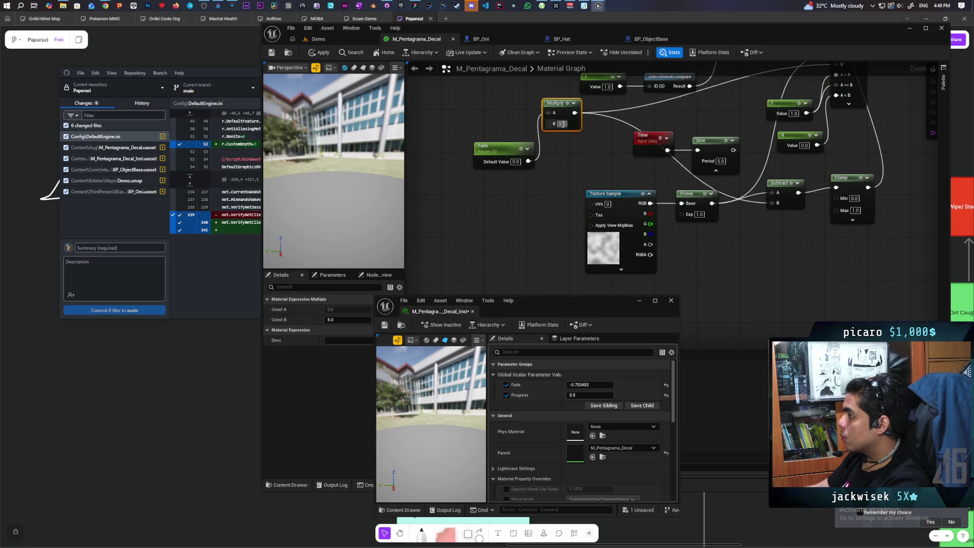
{"action": "left_click", "coordinate": [569, 175]}
{"action": "left_click_drag", "start_coordinate": [507, 147], "coordinate": [518, 105]}
- Add an Add node that sums with the Texture Sample RGB and feeds the Clamp
{"action": "mouse_move", "coordinate": [540, 153]}
{"action": "left_mouse_down"}
{"action": "mouse_move", "coordinate": [522, 205]}
{"action": "mouse_move", "coordinate": [504, 209]}
{"action": "left_mouse_up"}
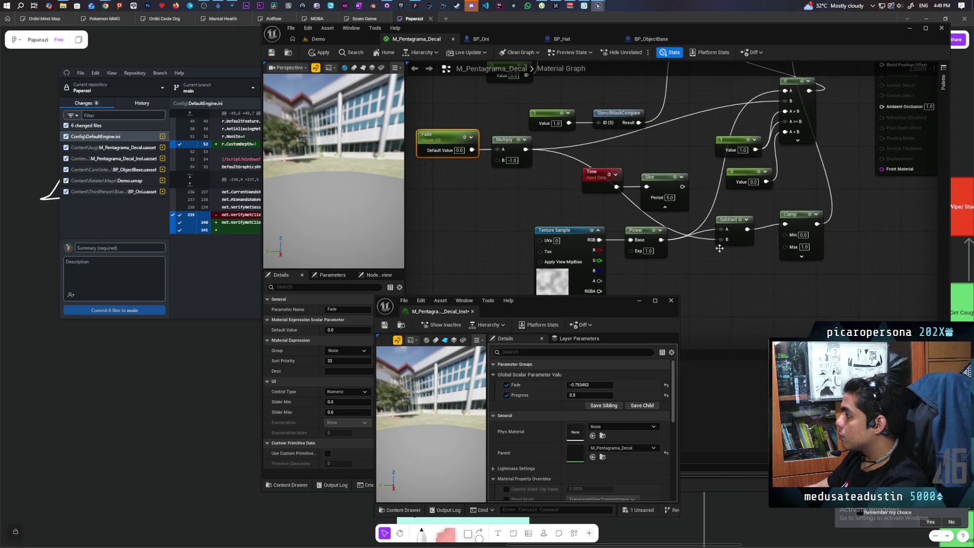
{"action": "left_click_drag", "start_coordinate": [735, 223], "coordinate": [735, 239]}
{"action": "mouse_move", "coordinate": [445, 183]}
{"action": "left_mouse_down"}
{"action": "mouse_move", "coordinate": [514, 146]}
{"action": "mouse_move", "coordinate": [509, 164]}
{"action": "left_mouse_up"}
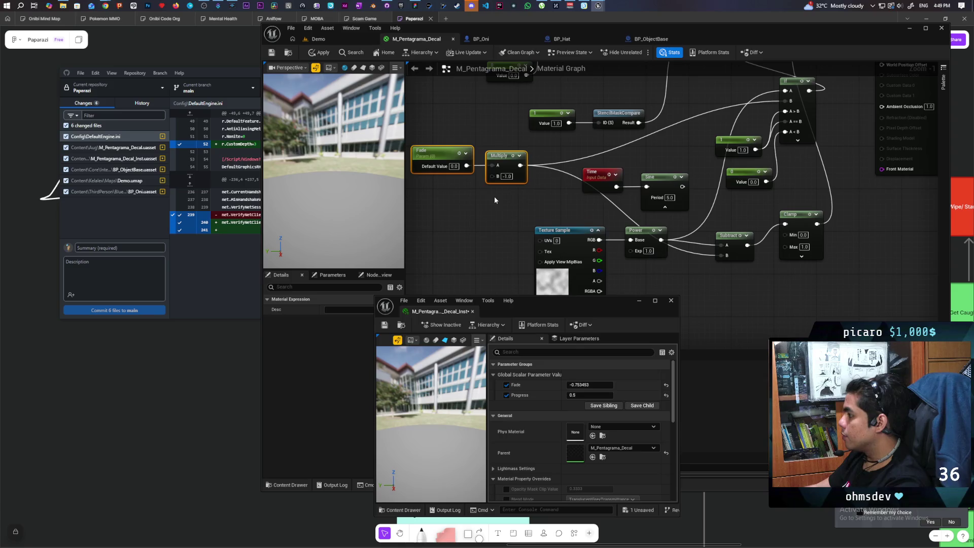
{"action": "mouse_move", "coordinate": [735, 276]}
{"action": "left_mouse_down"}
{"action": "mouse_move", "coordinate": [746, 348]}
{"action": "mouse_move", "coordinate": [760, 337]}
{"action": "mouse_move", "coordinate": [745, 247]}
{"action": "mouse_move", "coordinate": [739, 239]}
{"action": "mouse_move", "coordinate": [694, 242]}
{"action": "left_mouse_up"}
{"action": "left_click", "coordinate": [678, 251]}
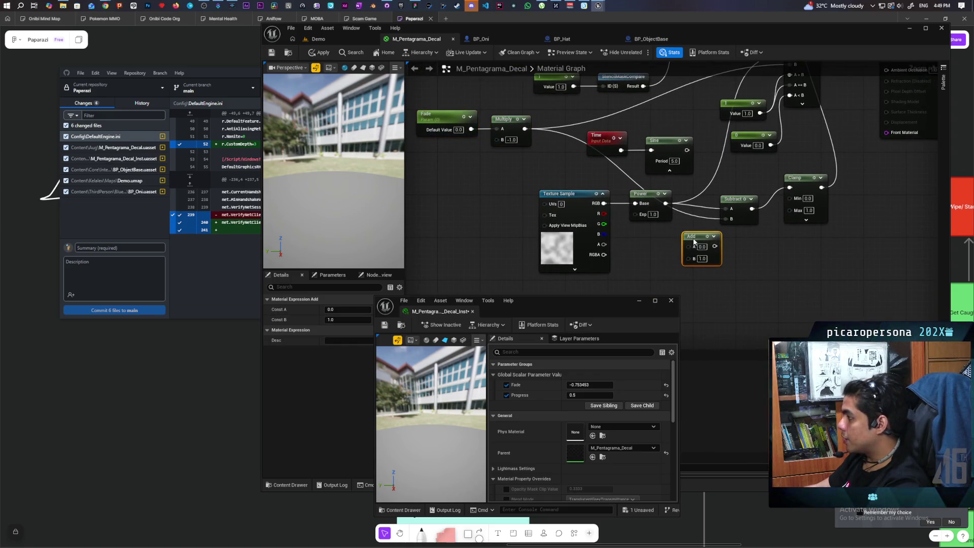
{"action": "mouse_move", "coordinate": [590, 179]}
{"action": "left_mouse_down"}
{"action": "mouse_move", "coordinate": [601, 195]}
{"action": "mouse_move", "coordinate": [644, 206]}
{"action": "mouse_move", "coordinate": [528, 194]}
{"action": "left_mouse_up"}
{"action": "left_click_drag", "start_coordinate": [697, 240], "coordinate": [654, 218]}
{"action": "mouse_move", "coordinate": [771, 232]}
{"action": "left_mouse_down"}
{"action": "mouse_move", "coordinate": [769, 289]}
{"action": "mouse_move", "coordinate": [761, 269]}
{"action": "mouse_move", "coordinate": [626, 226]}
{"action": "mouse_move", "coordinate": [670, 263]}
{"action": "mouse_move", "coordinate": [662, 262]}
{"action": "left_mouse_up"}
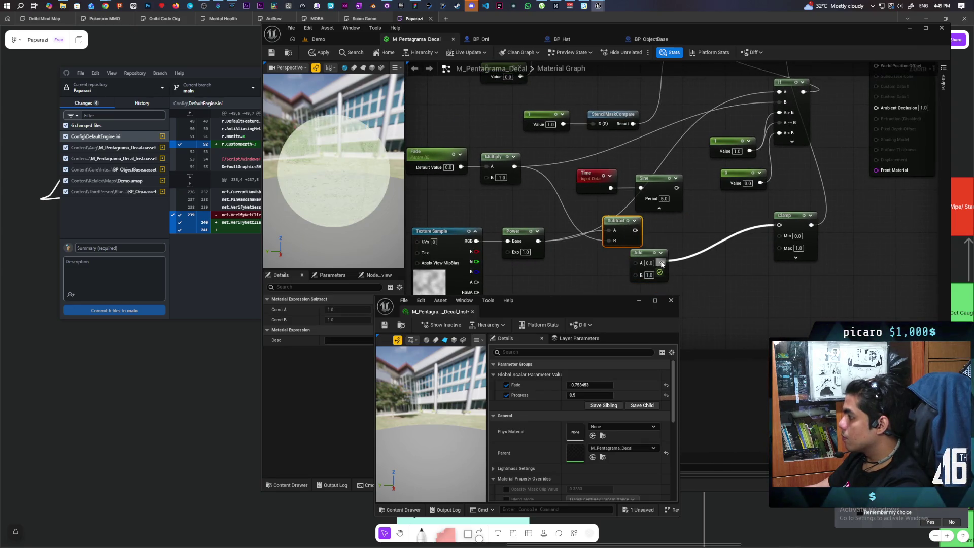
{"action": "mouse_move", "coordinate": [457, 171]}
{"action": "left_mouse_down"}
{"action": "mouse_move", "coordinate": [487, 161]}
{"action": "mouse_move", "coordinate": [666, 252]}
{"action": "left_mouse_up"}
{"action": "left_click_drag", "start_coordinate": [505, 231], "coordinate": [665, 262]}
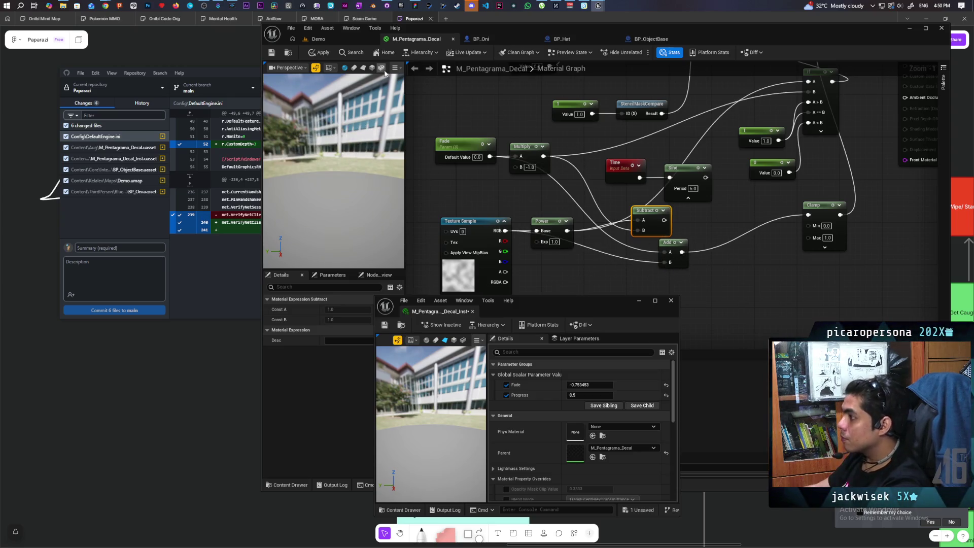
- Set the decal instance's Fade to 0, then drag it until the pentagram fades out
{"action": "left_click", "coordinate": [337, 38]}
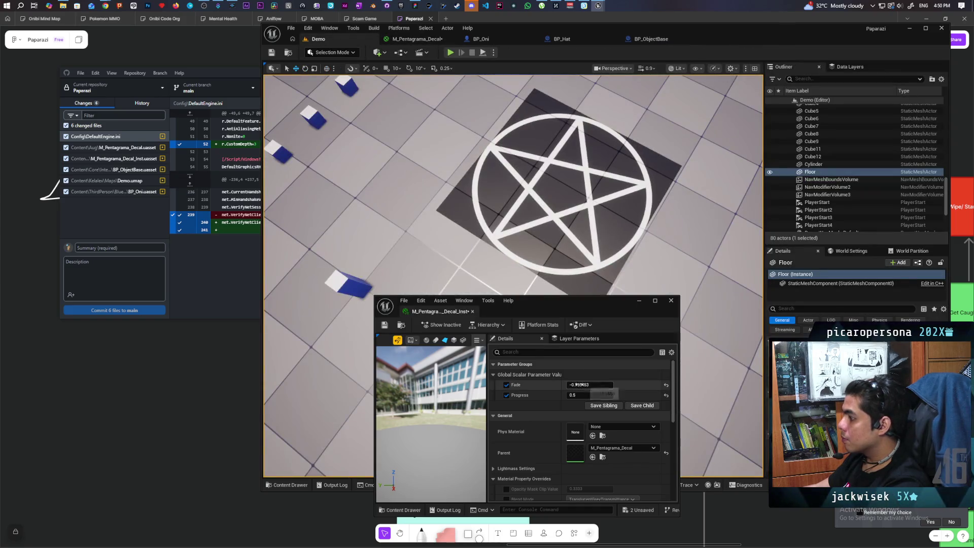
{"action": "left_click", "coordinate": [582, 385]}
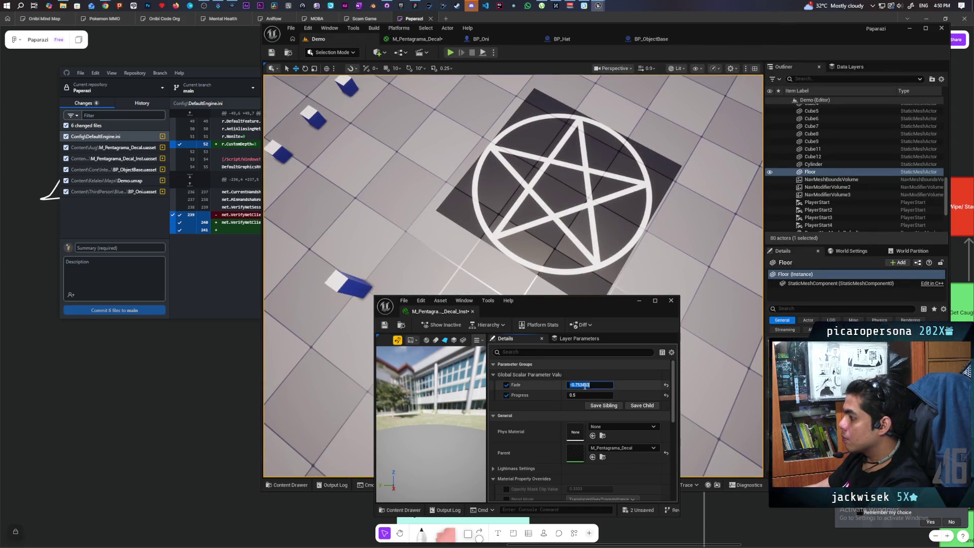
{"action": "type", "text": "0"}
{"action": "key", "text": "Return"}
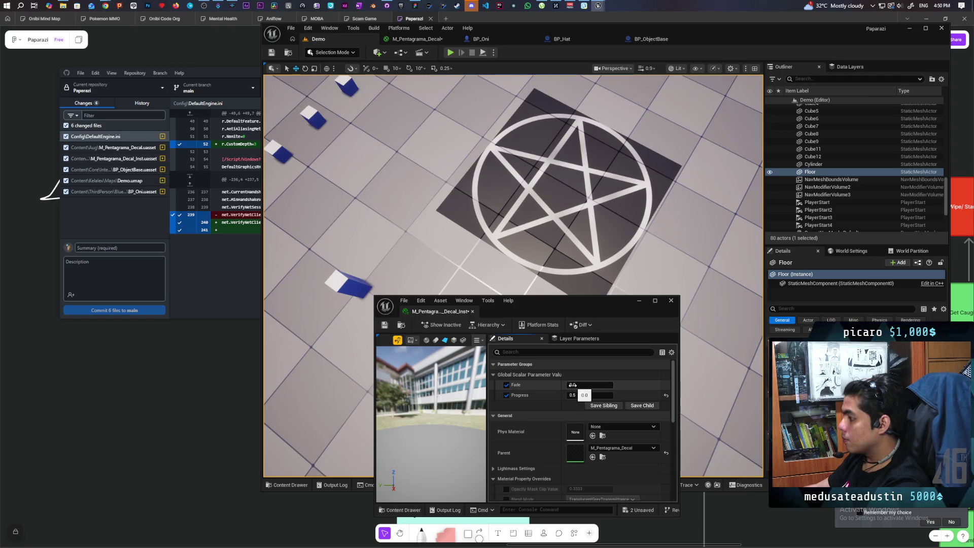
{"action": "mouse_move", "coordinate": [589, 385]}
{"action": "left_mouse_down"}
{"action": "mouse_move", "coordinate": [629, 384]}
{"action": "mouse_move", "coordinate": [573, 384]}
{"action": "mouse_move", "coordinate": [637, 384]}
{"action": "mouse_move", "coordinate": [576, 385]}
{"action": "left_mouse_up"}
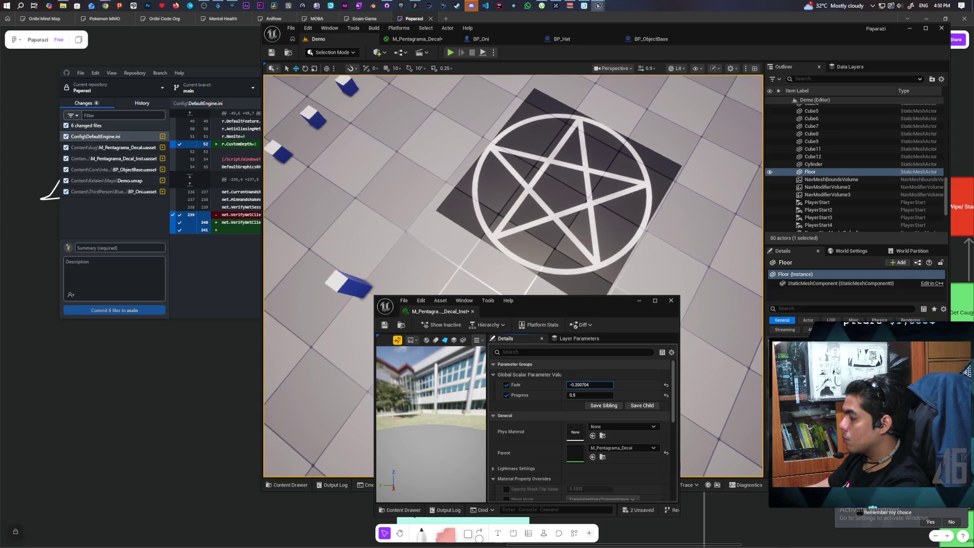
{"action": "left_click_drag", "start_coordinate": [573, 385], "coordinate": [574, 384]}
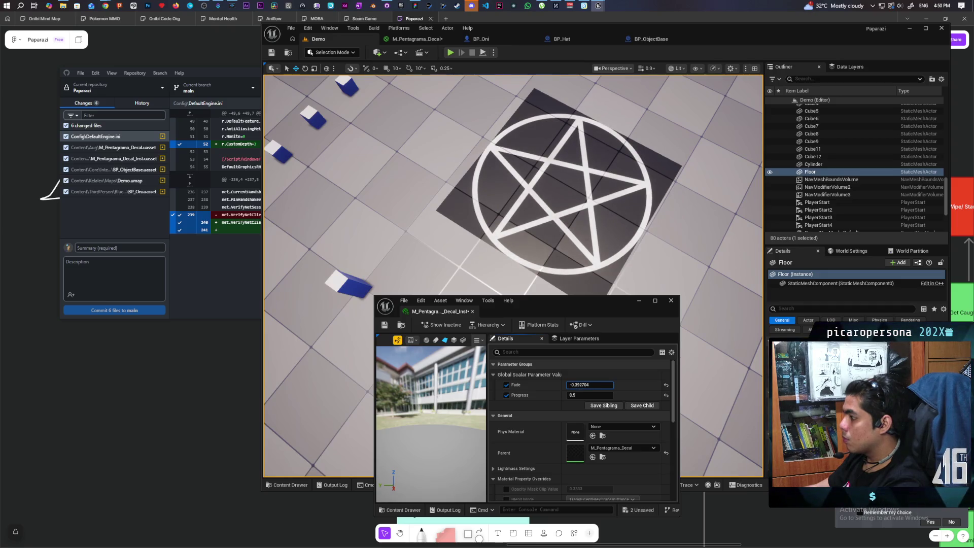
{"action": "left_click_drag", "start_coordinate": [579, 384], "coordinate": [585, 385]}
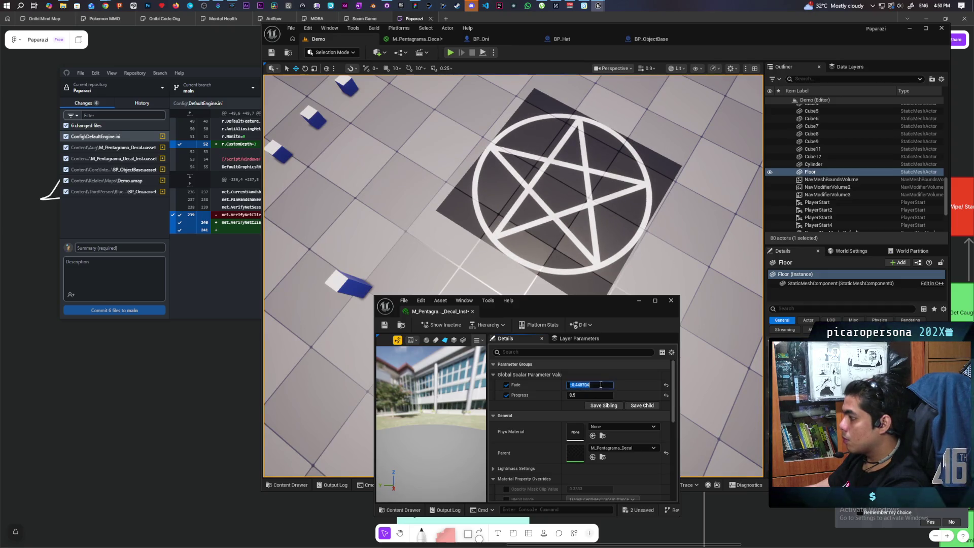
- Try Fade values -3, -2, -1, 0, -1 and -0.5 while watching the decal
{"action": "type", "text": "-3"}
{"action": "key", "text": "Return"}
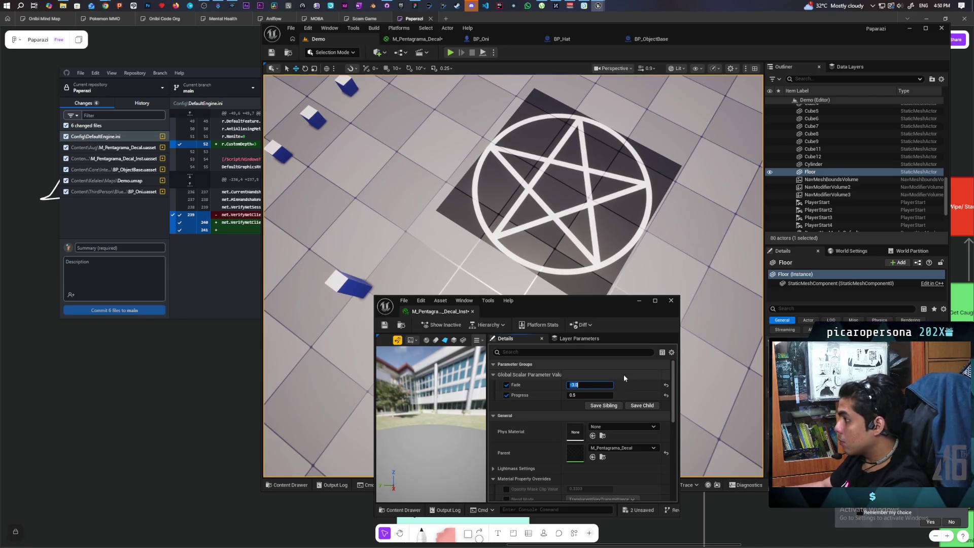
{"action": "type", "text": "-2"}
{"action": "key", "text": "Return"}
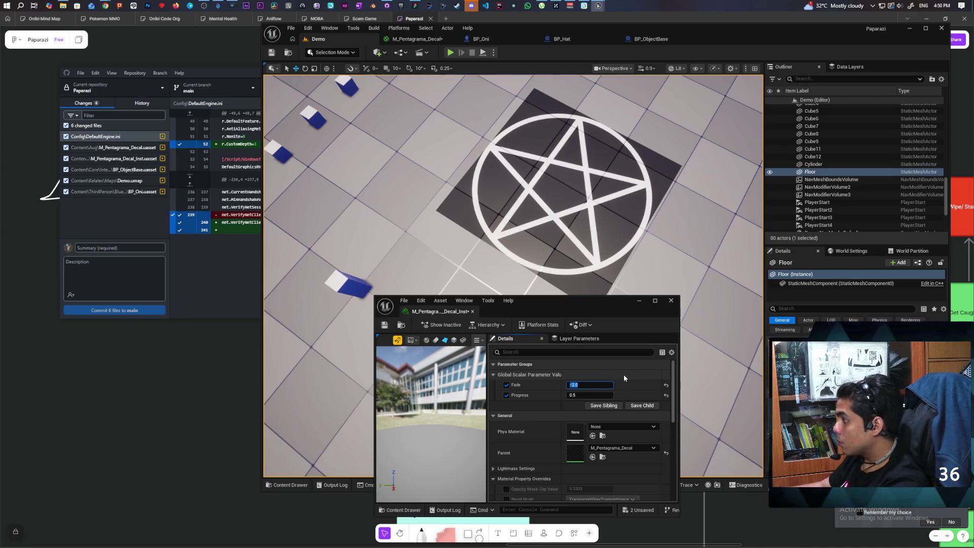
{"action": "type", "text": "-1"}
{"action": "key", "text": "Return"}
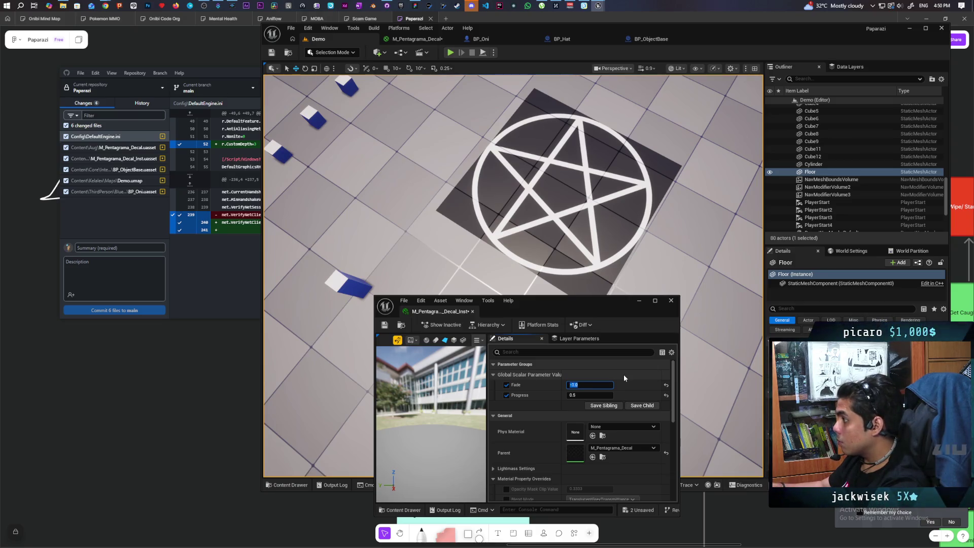
{"action": "type", "text": "0"}
{"action": "key", "text": "Return"}
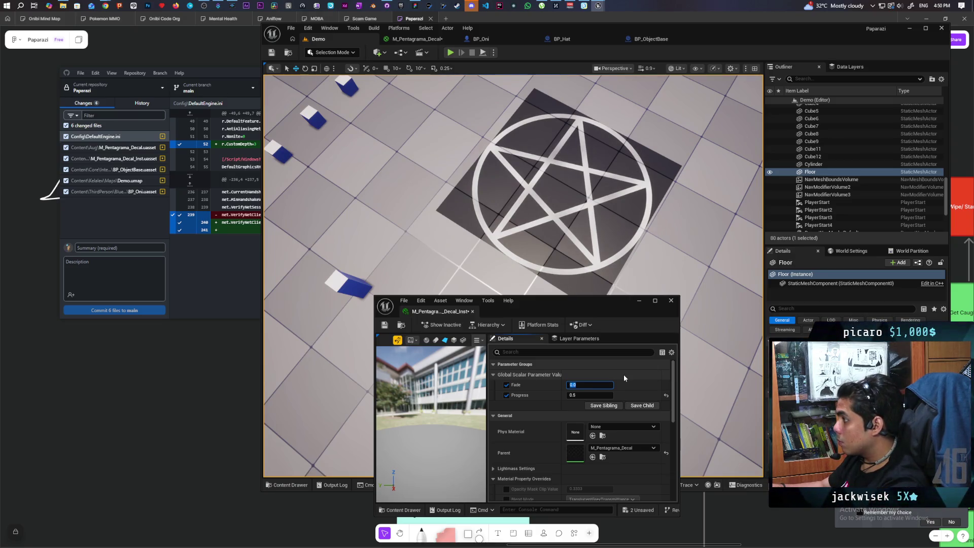
{"action": "type", "text": "-1"}
{"action": "key", "text": "Return"}
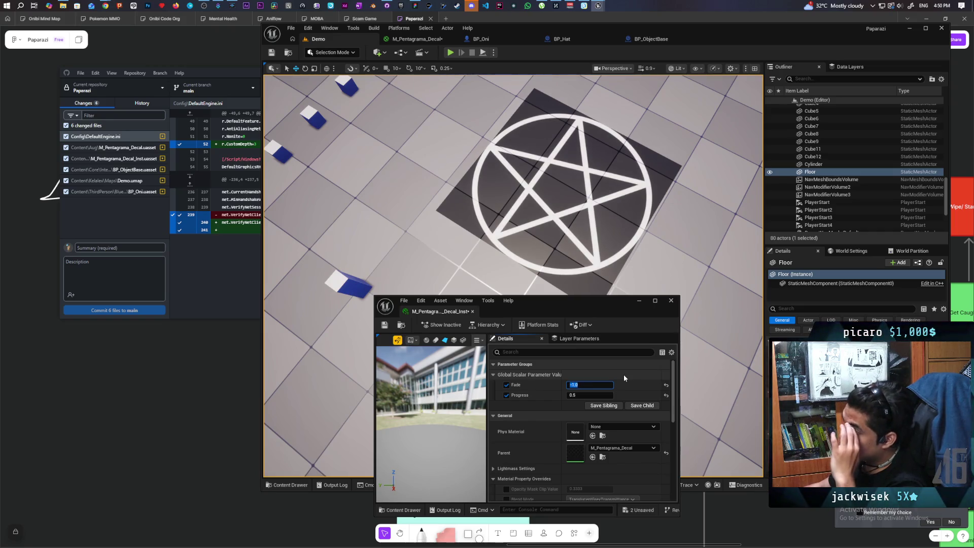
{"action": "type", "text": "-0.5"}
{"action": "key", "text": "Return"}
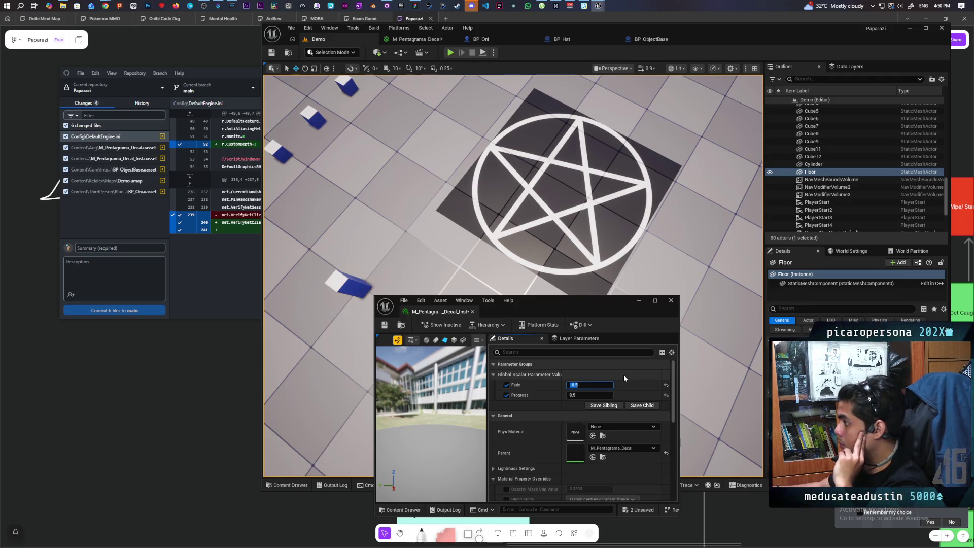
- Commit Fade at 0.5 so the pentagram breaks into faint fragments
{"action": "left_click", "coordinate": [555, 385]}
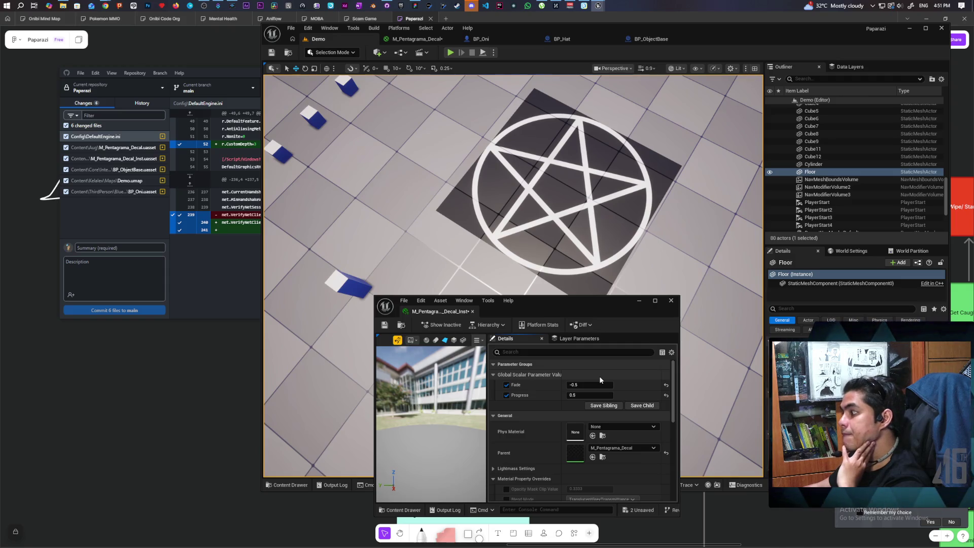
{"action": "left_click", "coordinate": [596, 384]}
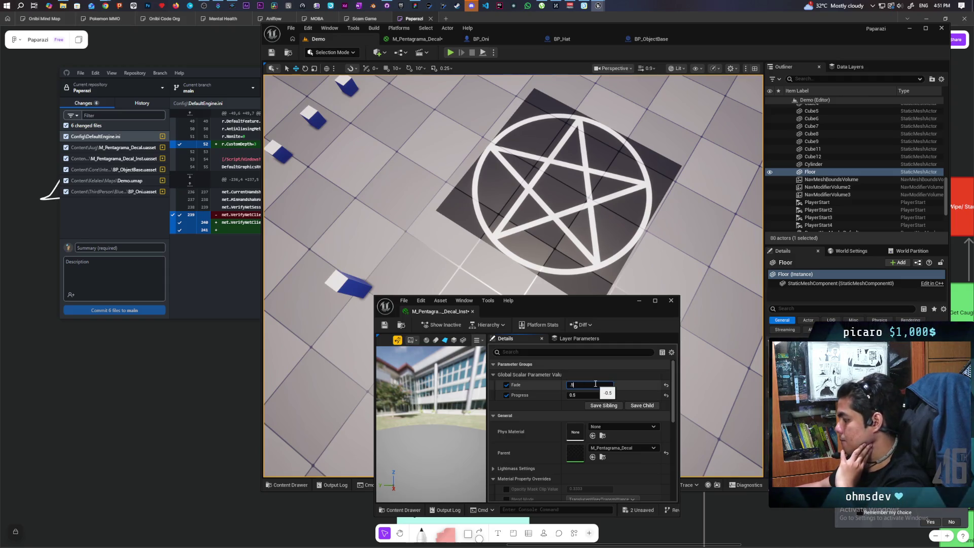
{"action": "type", "text": ".5"}
{"action": "key", "text": "Return"}
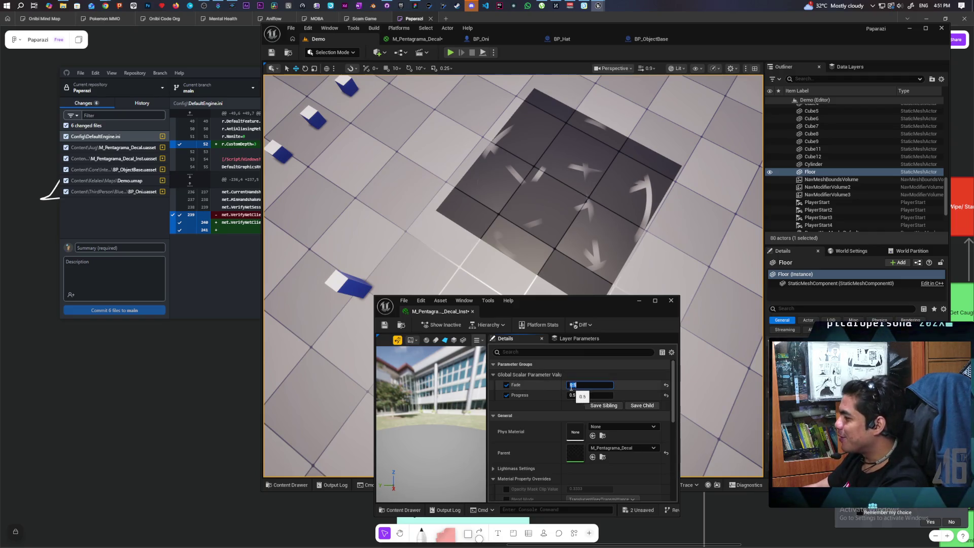
- Drag Fade until the full pentagram shows, then set it to -0.5
{"action": "mouse_move", "coordinate": [572, 386]}
{"action": "left_mouse_down"}
{"action": "mouse_move", "coordinate": [537, 386]}
{"action": "mouse_move", "coordinate": [603, 387]}
{"action": "left_mouse_up"}
{"action": "left_click", "coordinate": [603, 387]}
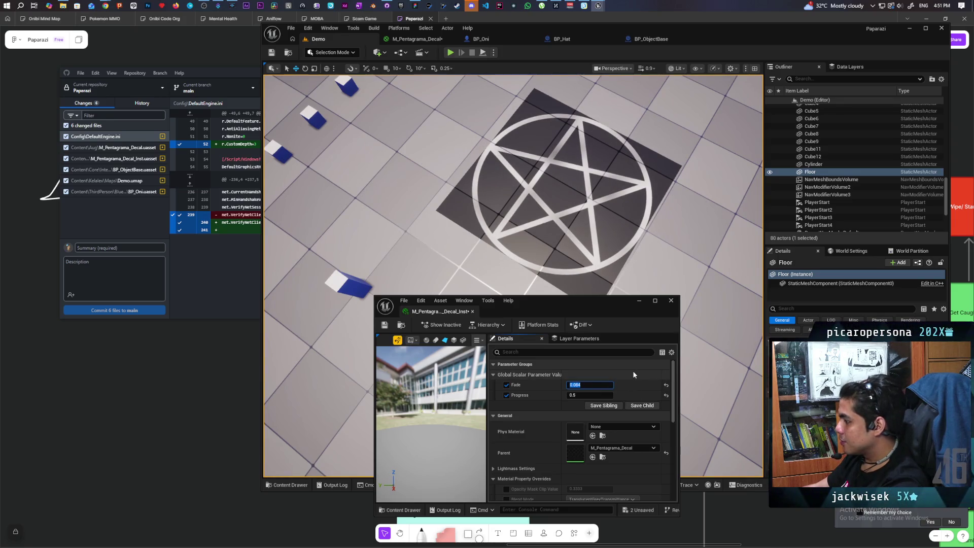
{"action": "type", "text": "-"}
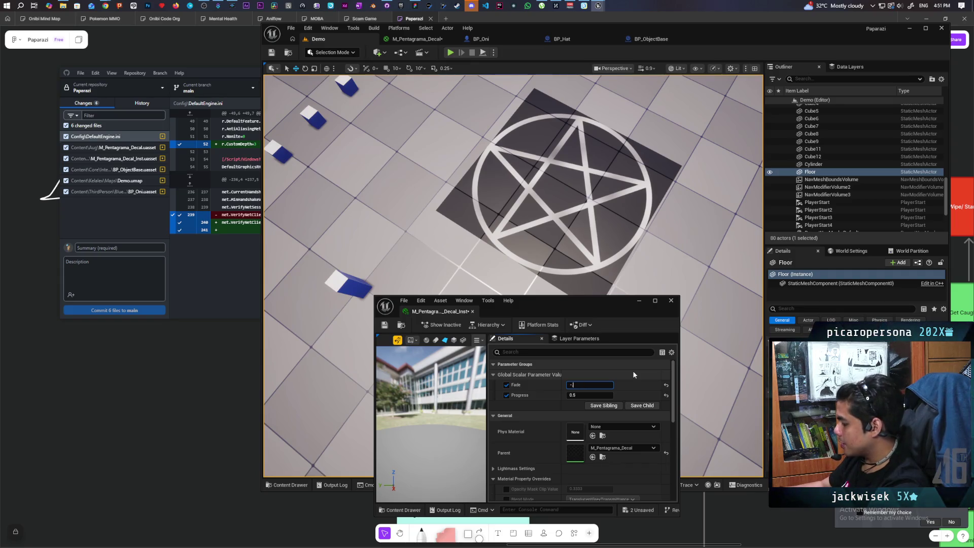
{"action": "type", "text": "0.5"}
{"action": "key", "text": "Return"}
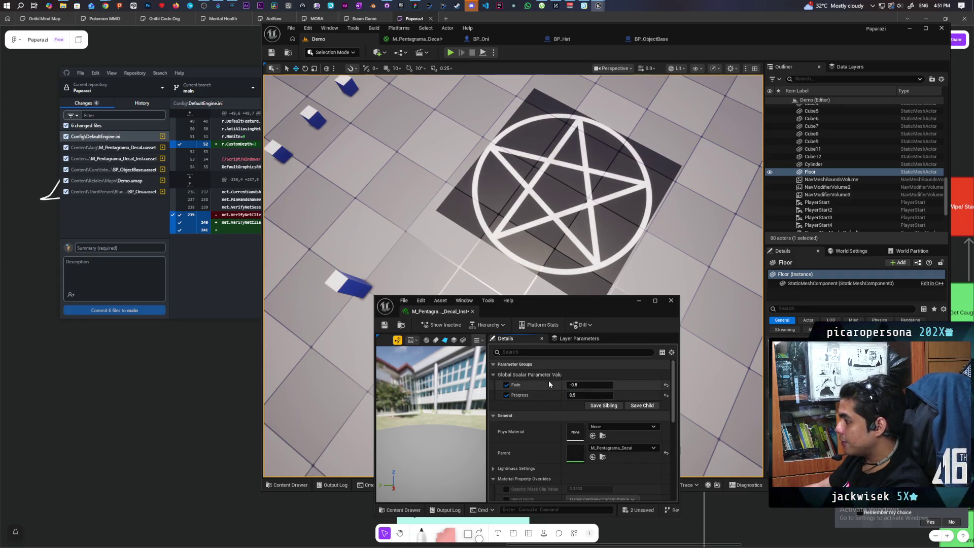
- Set Progress to 0, hiding the pentagram, and view the material output node in M_Pentagrama_Decal
{"action": "left_click", "coordinate": [574, 396]}
{"action": "type", "text": "0"}
{"action": "key", "text": "Return"}
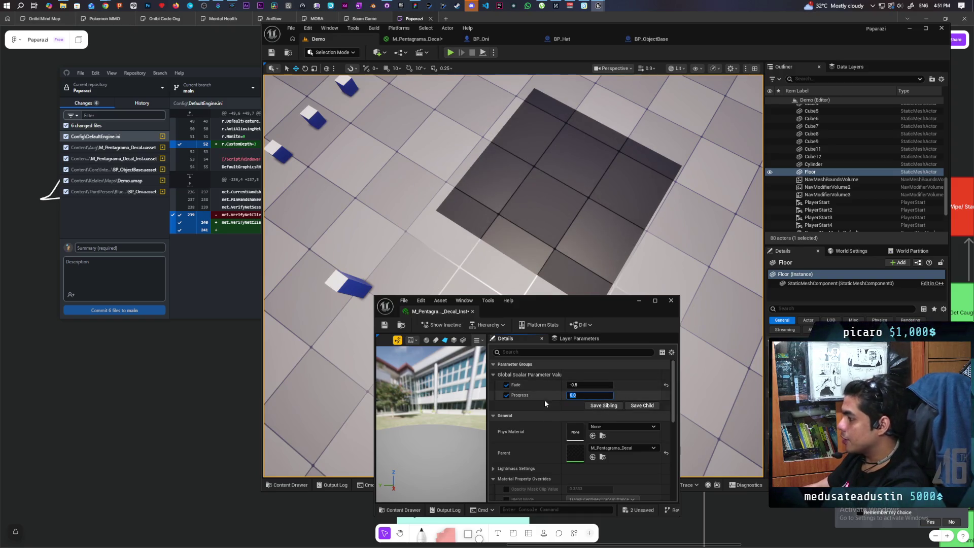
{"action": "left_click", "coordinate": [424, 39]}
{"action": "mouse_move", "coordinate": [710, 117]}
{"action": "left_mouse_down"}
{"action": "mouse_move", "coordinate": [613, 150]}
{"action": "mouse_move", "coordinate": [592, 183]}
{"action": "mouse_move", "coordinate": [600, 147]}
{"action": "left_mouse_up"}
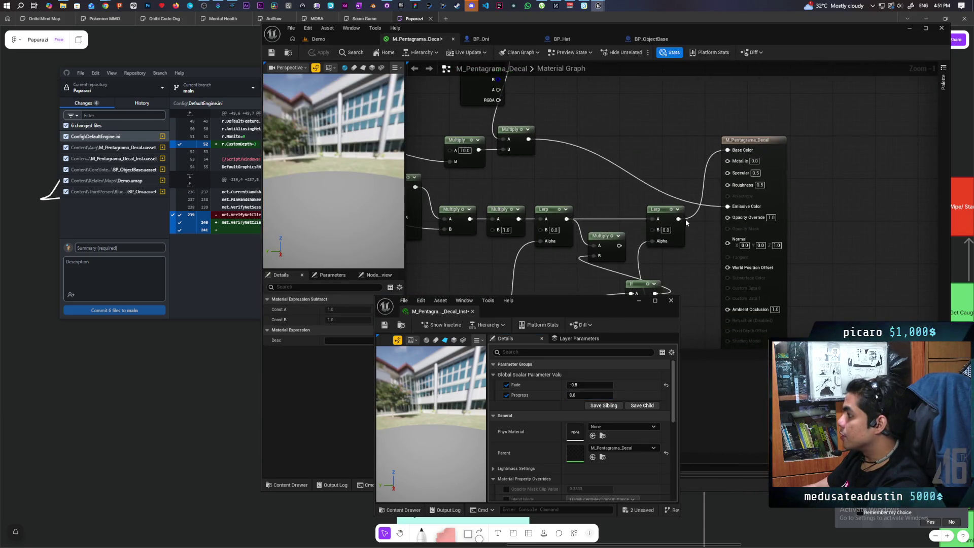
- Connect the final Lerp to Opacity Override and Decal Color RGB to Base Color, then apply and save
{"action": "mouse_move", "coordinate": [679, 219]}
{"action": "left_mouse_down"}
{"action": "mouse_move", "coordinate": [709, 259]}
{"action": "mouse_move", "coordinate": [734, 222]}
{"action": "left_mouse_up"}
{"action": "left_click_drag", "start_coordinate": [608, 116], "coordinate": [612, 192]}
{"action": "mouse_move", "coordinate": [501, 123]}
{"action": "left_mouse_down"}
{"action": "mouse_move", "coordinate": [631, 170]}
{"action": "mouse_move", "coordinate": [744, 232]}
{"action": "mouse_move", "coordinate": [733, 224]}
{"action": "left_mouse_up"}
{"action": "left_click", "coordinate": [319, 52]}
{"action": "left_click", "coordinate": [337, 37]}
{"action": "key", "text": "ctrl+shift+s"}
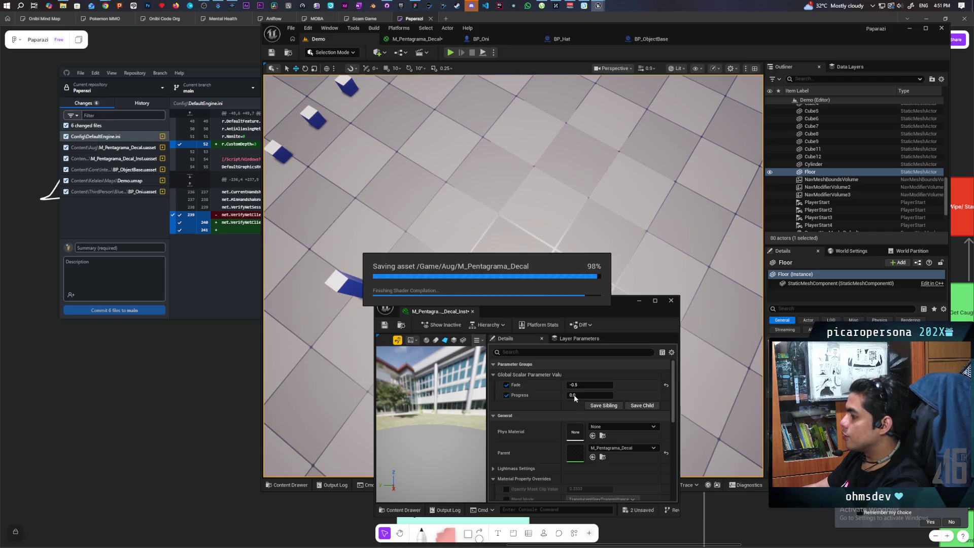
- Set Progress to 0.5 so the pink pentagram draws in, and Fade to 0.764
{"action": "mouse_move", "coordinate": [575, 399]}
{"action": "left_mouse_down"}
{"action": "mouse_move", "coordinate": [796, 399]}
{"action": "mouse_move", "coordinate": [577, 385]}
{"action": "left_mouse_up"}
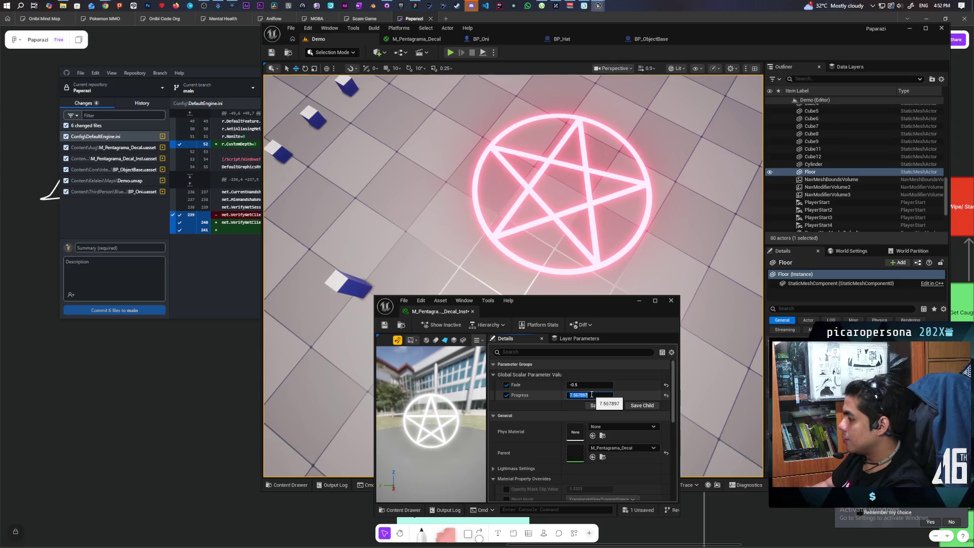
{"action": "type", "text": "0.5"}
{"action": "key", "text": "Return"}
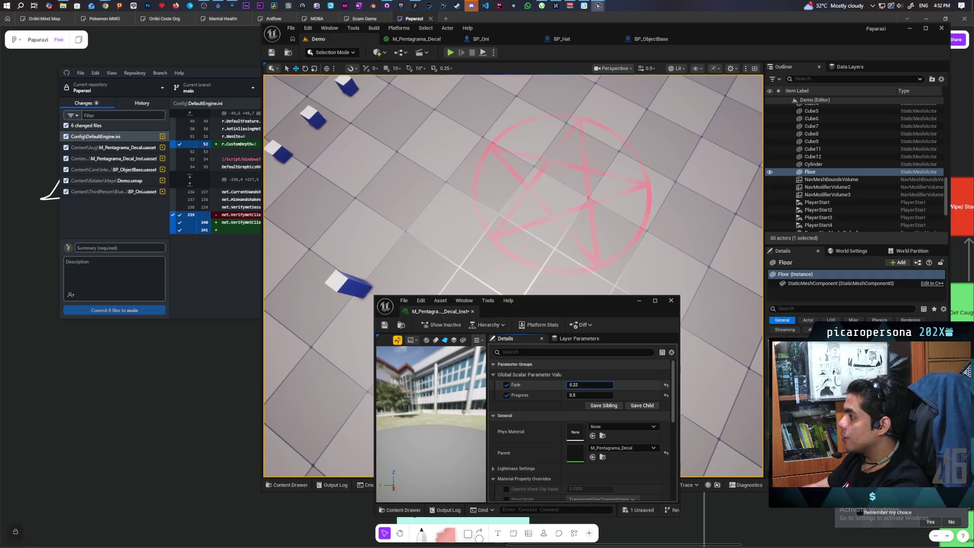
{"action": "left_click_drag", "start_coordinate": [589, 384], "coordinate": [547, 363]}
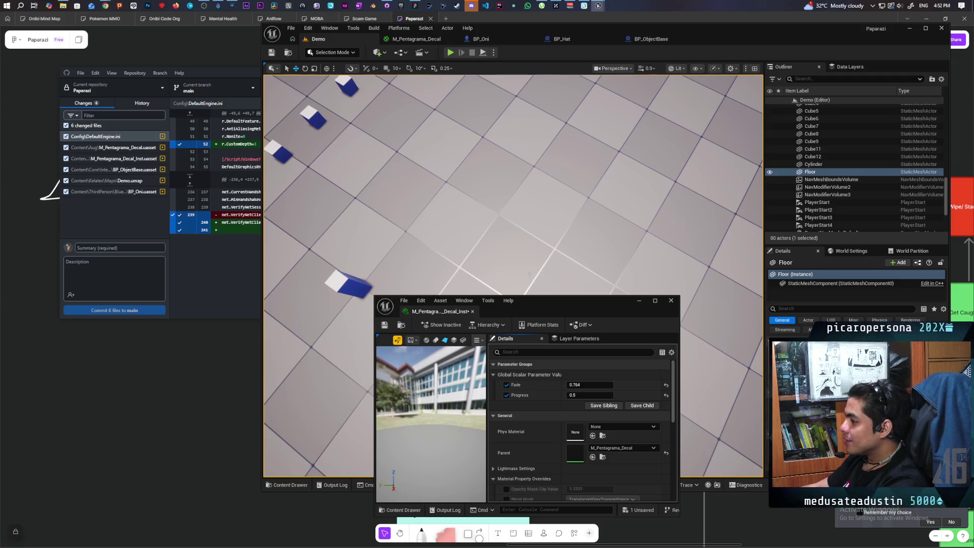
- Set Progress to 1.0 and lower Fade to about -0.06 so the full pink pentagram glows
{"action": "left_click", "coordinate": [586, 395]}
{"action": "type", "text": "1"}
{"action": "key", "text": "Return"}
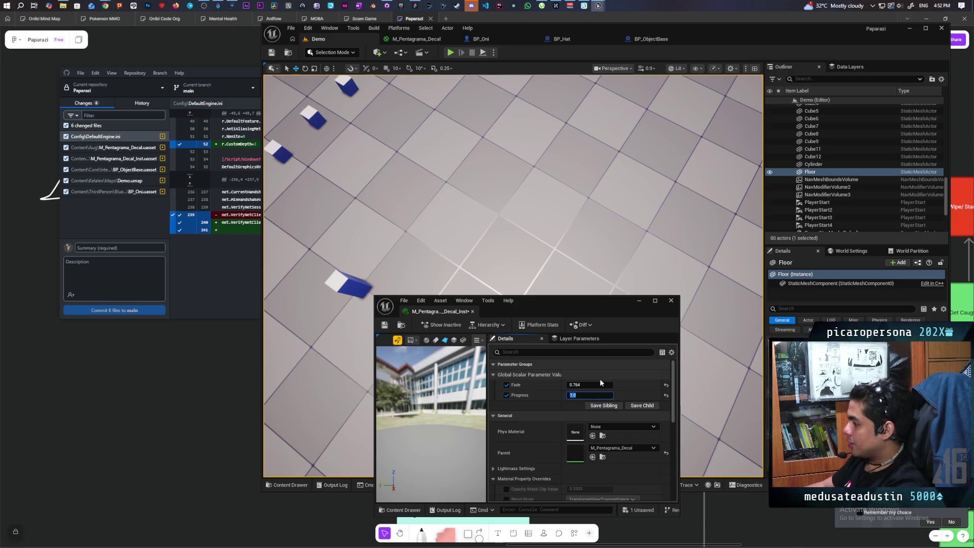
{"action": "left_click", "coordinate": [566, 399]}
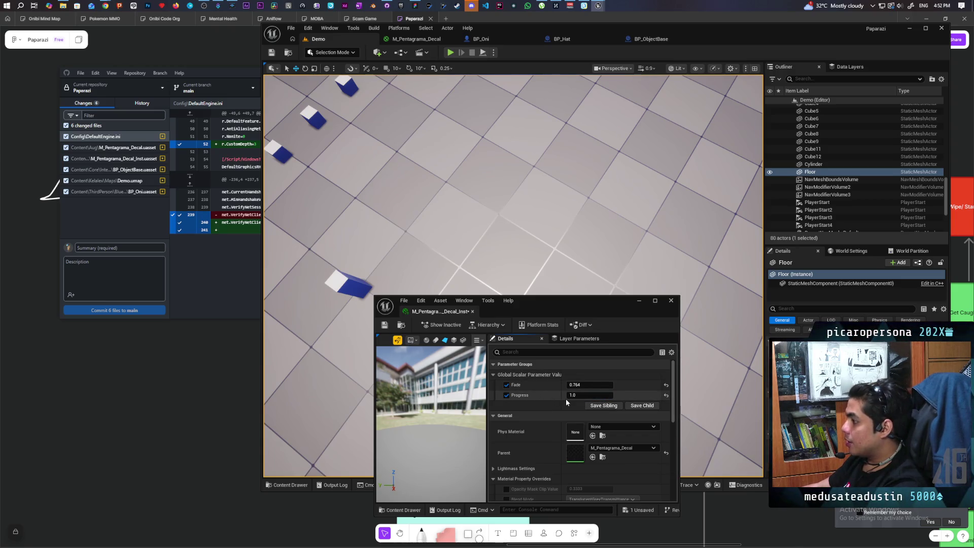
{"action": "mouse_move", "coordinate": [588, 385]}
{"action": "left_mouse_down"}
{"action": "mouse_move", "coordinate": [542, 385]}
{"action": "mouse_move", "coordinate": [611, 385]}
{"action": "mouse_move", "coordinate": [568, 384]}
{"action": "left_mouse_up"}
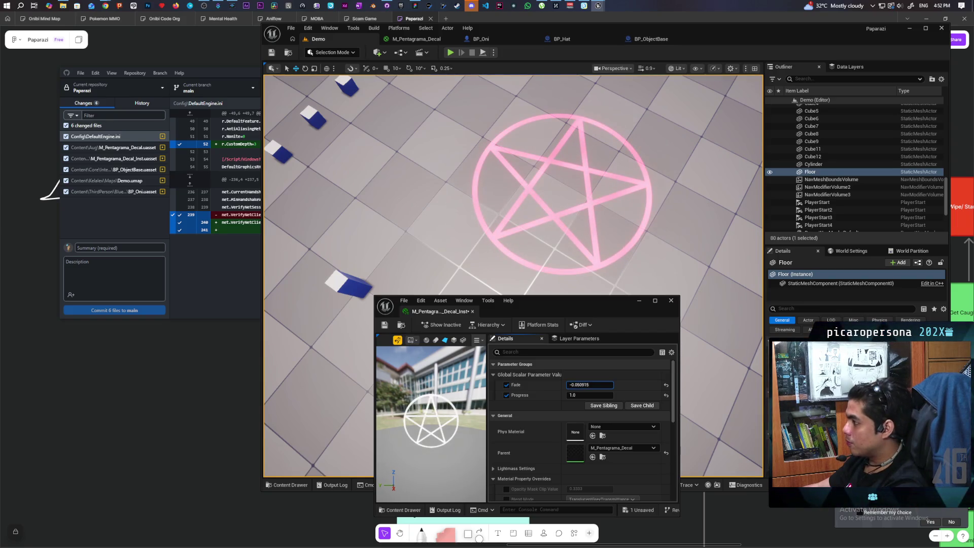
- Sweep Fade between 0.5 and -0.5, watching the pentagram dissolve and return
{"action": "mouse_move", "coordinate": [568, 384]}
{"action": "left_mouse_down"}
{"action": "mouse_move", "coordinate": [578, 384]}
{"action": "mouse_move", "coordinate": [569, 384]}
{"action": "left_mouse_up"}
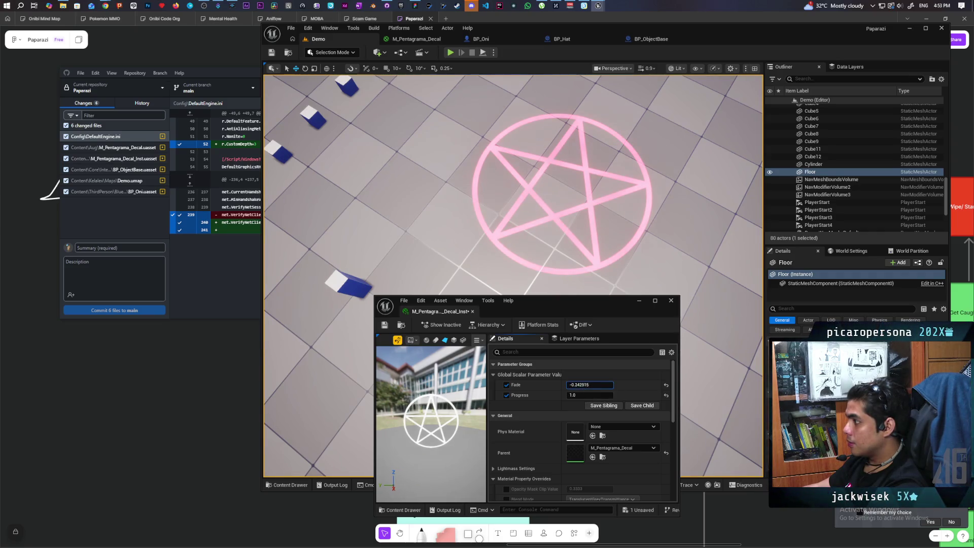
{"action": "mouse_move", "coordinate": [588, 384]}
{"action": "left_mouse_down"}
{"action": "mouse_move", "coordinate": [548, 385]}
{"action": "mouse_move", "coordinate": [559, 384]}
{"action": "left_mouse_up"}
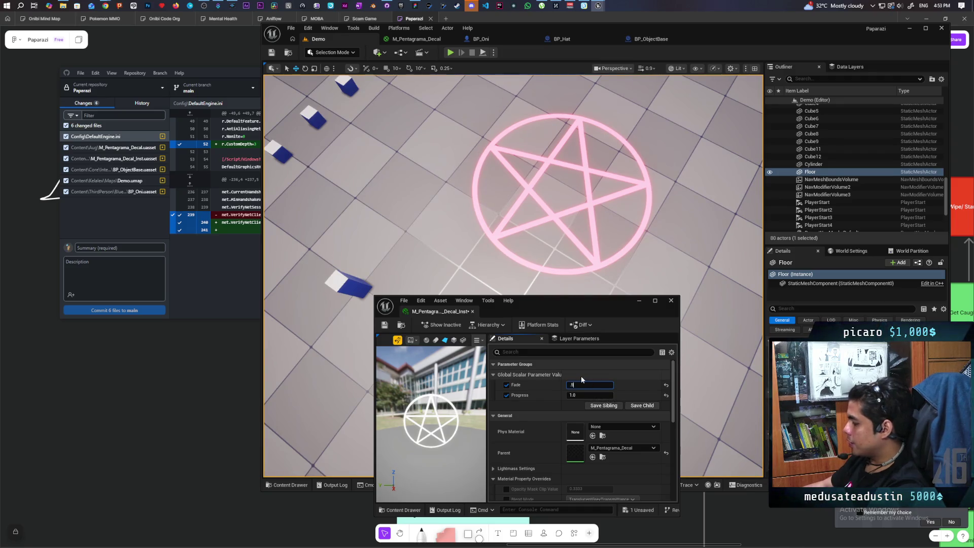
{"action": "key", "text": "Return"}
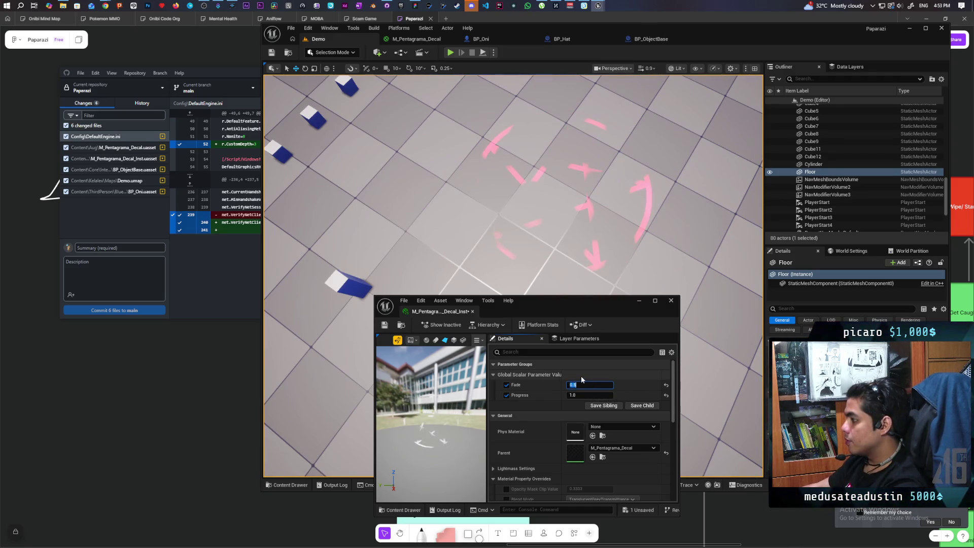
{"action": "type", "text": "0.5"}
{"action": "key", "text": "Return"}
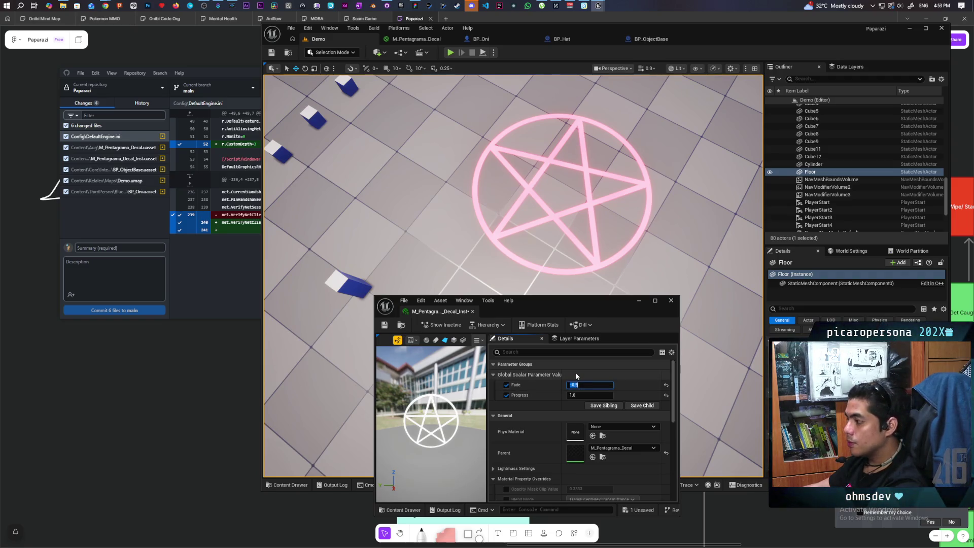
{"action": "left_click", "coordinate": [575, 390]}
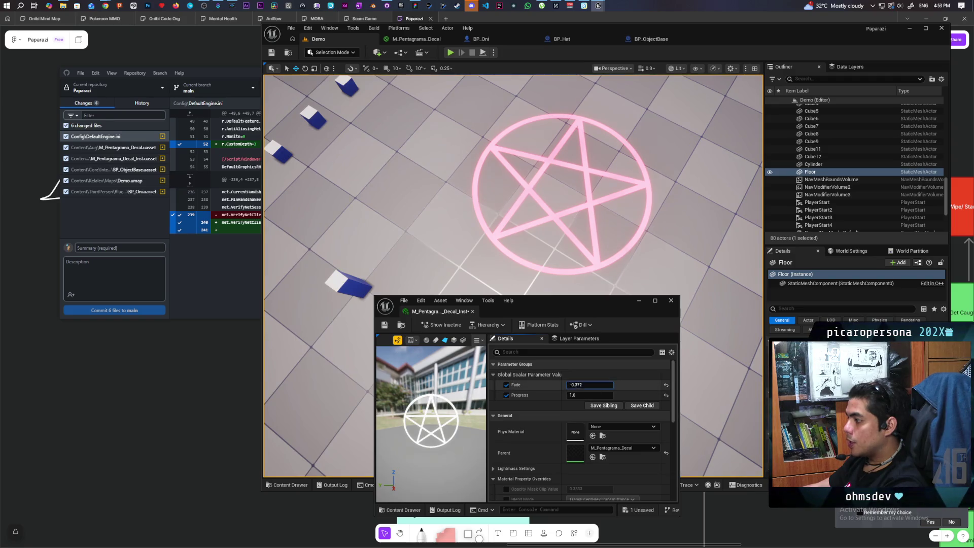
- Raise Fade to 0.8 so the pentagram fades from the floor
{"action": "mouse_move", "coordinate": [588, 384]}
{"action": "left_mouse_down"}
{"action": "mouse_move", "coordinate": [660, 384]}
{"action": "mouse_move", "coordinate": [581, 385]}
{"action": "left_mouse_up"}
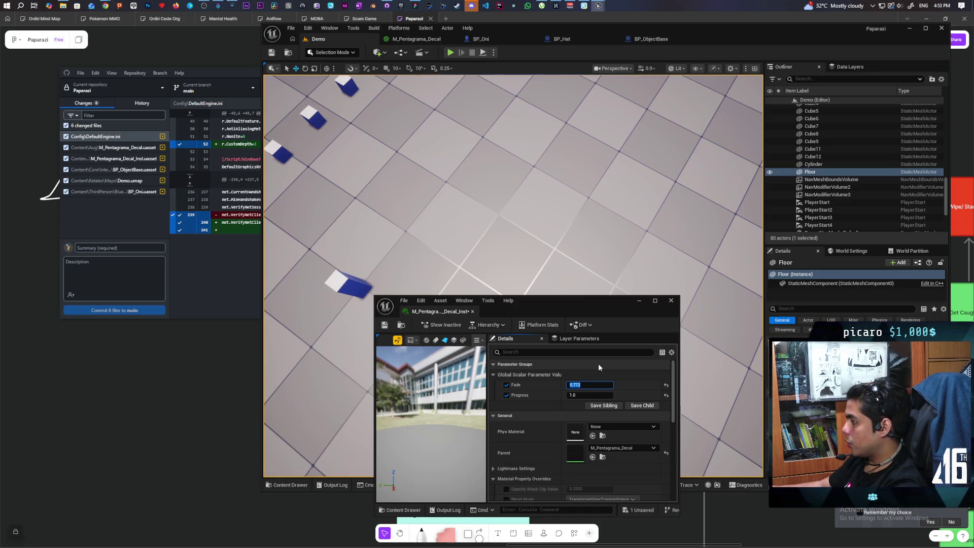
{"action": "type", "text": "0."}
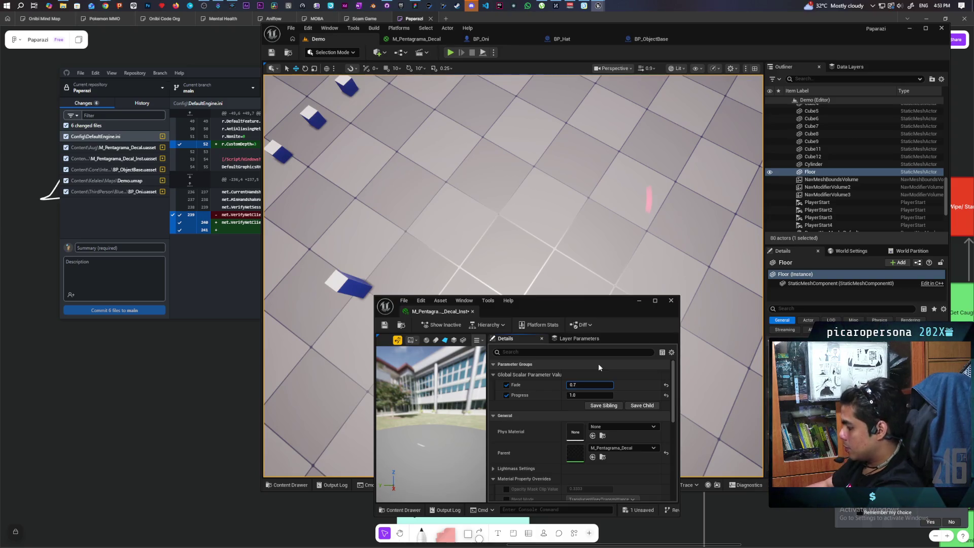
{"action": "key", "text": "Return"}
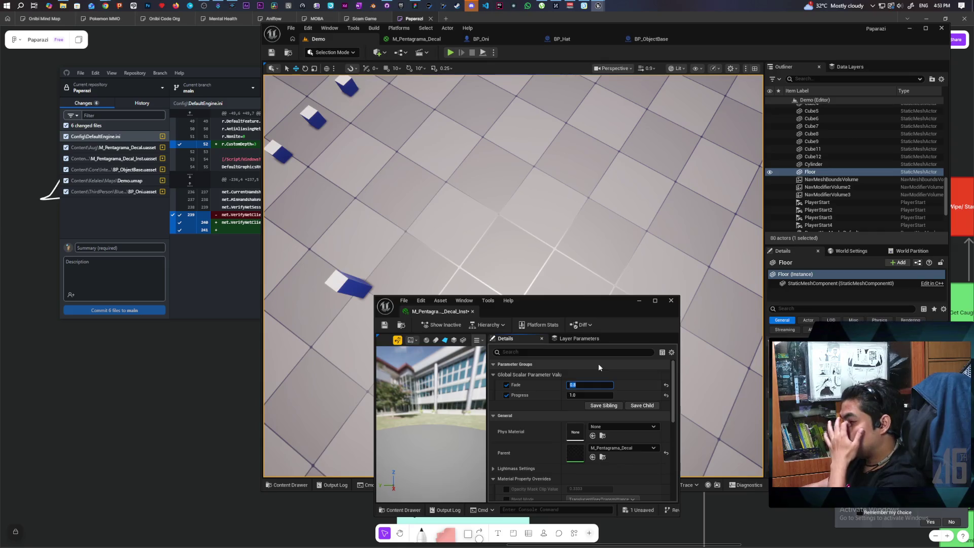
- Set the Fade parameter's Slider Max to 1 in the M_Pentagrama_Decal graph
{"action": "left_click", "coordinate": [450, 39]}
{"action": "scroll", "coordinate": [615, 156], "scroll_direction": "up", "scroll_amount": 5}
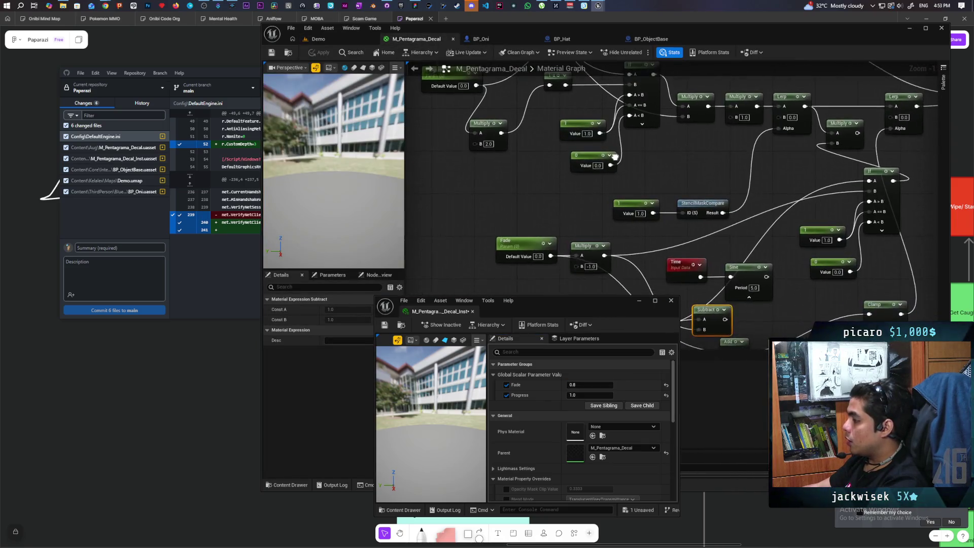
{"action": "left_click_drag", "start_coordinate": [615, 156], "coordinate": [605, 258]}
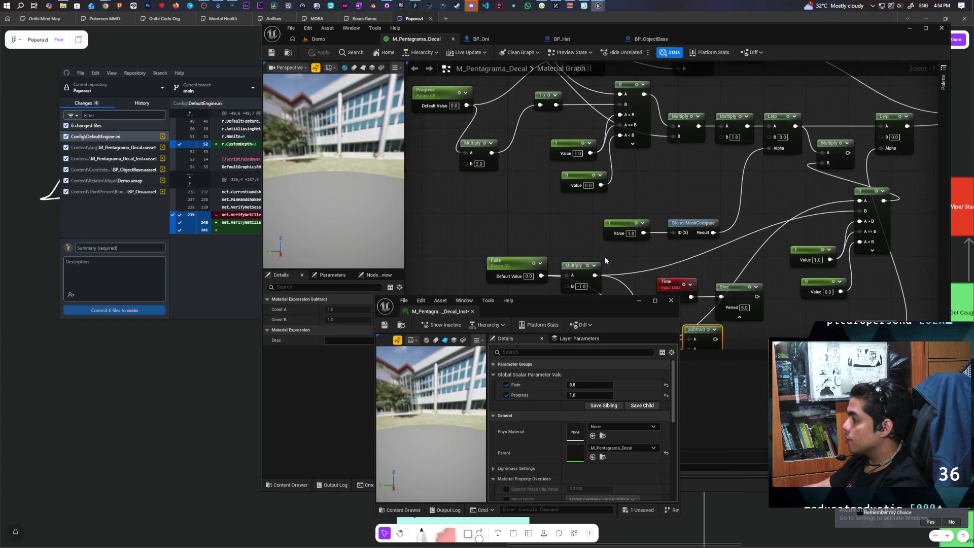
{"action": "mouse_move", "coordinate": [570, 233]}
{"action": "left_mouse_down"}
{"action": "mouse_move", "coordinate": [570, 217]}
{"action": "mouse_move", "coordinate": [576, 239]}
{"action": "mouse_move", "coordinate": [594, 249]}
{"action": "mouse_move", "coordinate": [607, 121]}
{"action": "left_mouse_up"}
{"action": "left_click", "coordinate": [565, 157]}
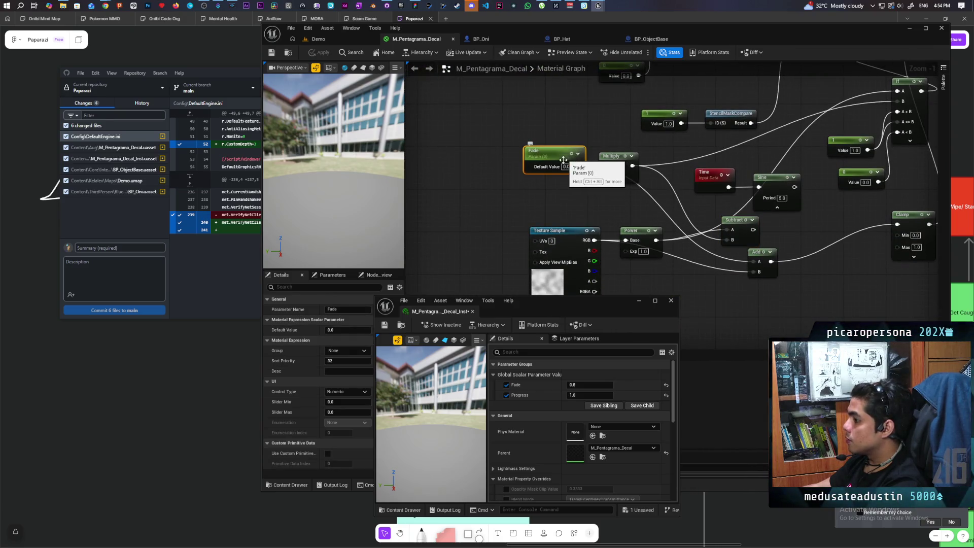
{"action": "left_click_drag", "start_coordinate": [543, 306], "coordinate": [670, 287]}
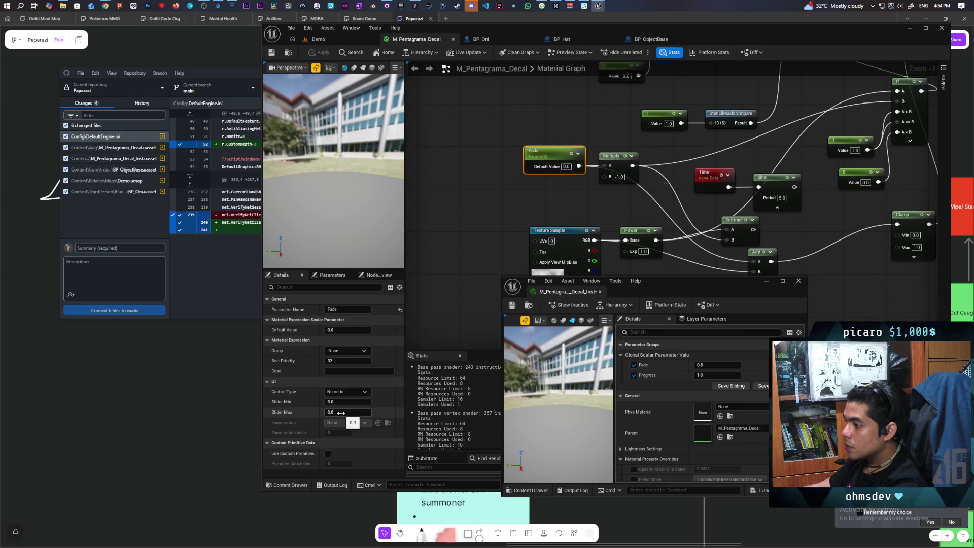
{"action": "left_click", "coordinate": [341, 413]}
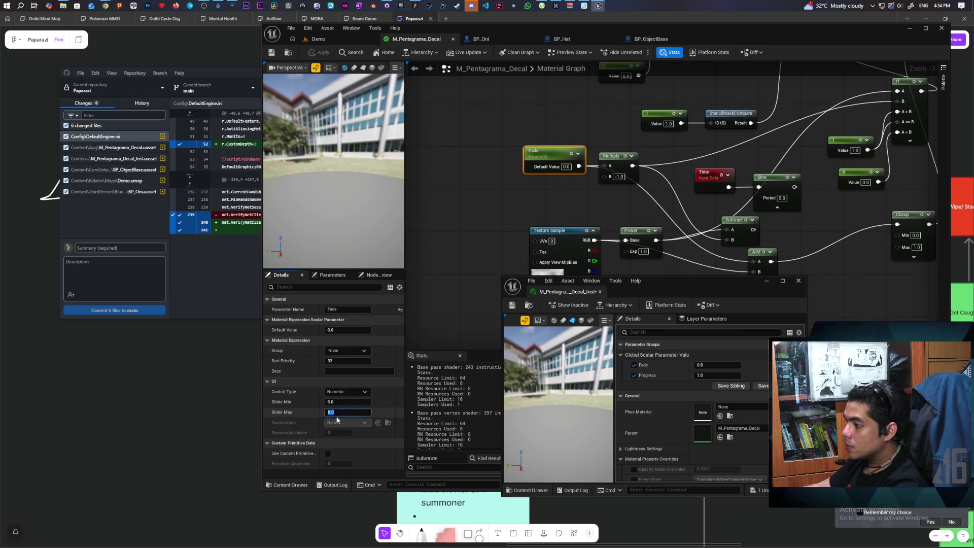
{"action": "type", "text": "1"}
{"action": "key", "text": "Return"}
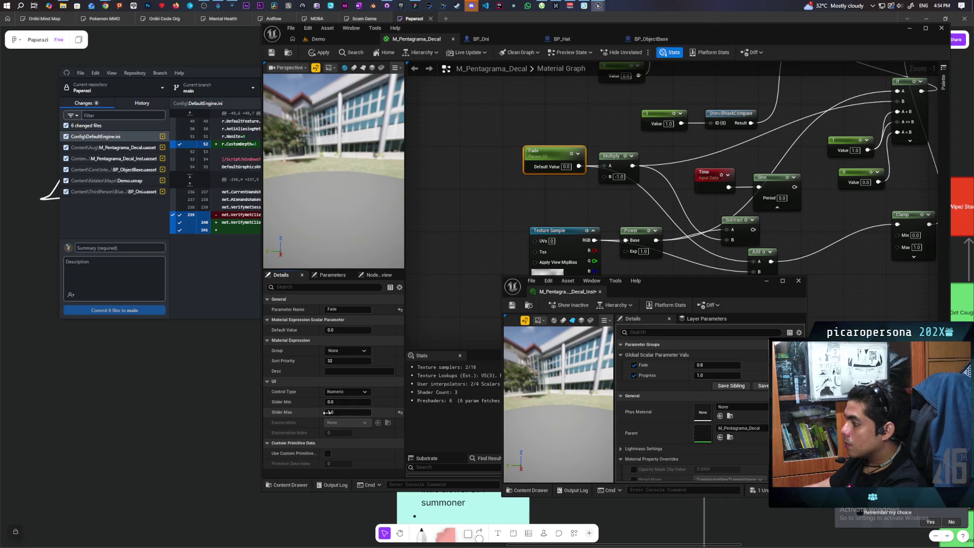
- Drag the instance's Fade value back down to 0
{"action": "left_click_drag", "start_coordinate": [717, 365], "coordinate": [700, 365]}
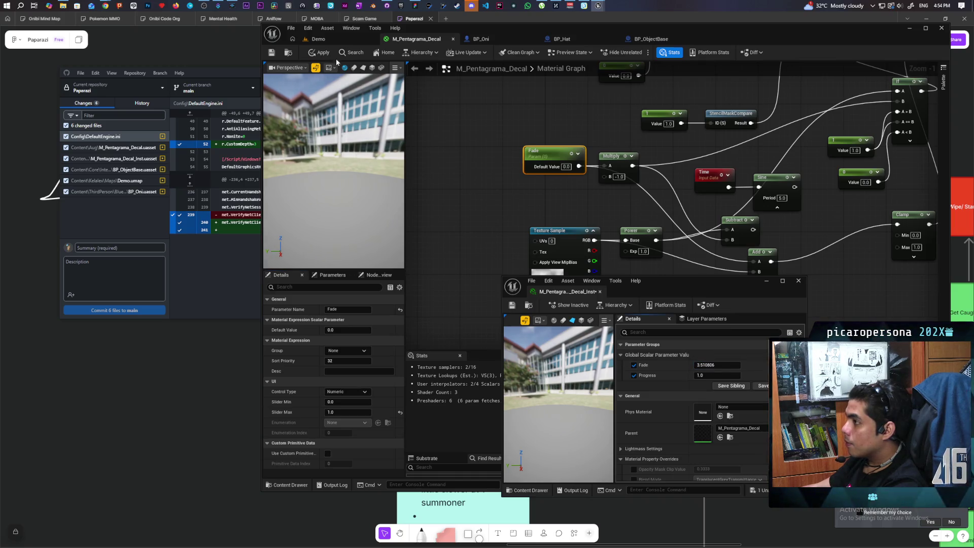
{"action": "mouse_move", "coordinate": [717, 364]}
{"action": "left_mouse_down"}
{"action": "mouse_move", "coordinate": [697, 364]}
{"action": "mouse_move", "coordinate": [731, 364]}
{"action": "mouse_move", "coordinate": [707, 365]}
{"action": "left_mouse_up"}
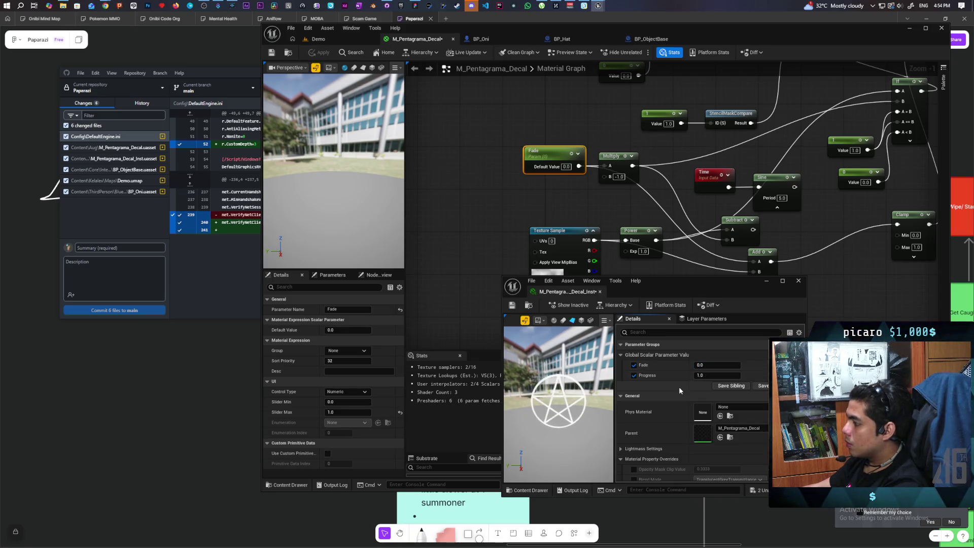
{"action": "mouse_move", "coordinate": [571, 262]}
{"action": "left_mouse_down"}
{"action": "mouse_move", "coordinate": [565, 157]}
{"action": "mouse_move", "coordinate": [583, 254]}
{"action": "mouse_move", "coordinate": [496, 100]}
{"action": "left_mouse_up"}
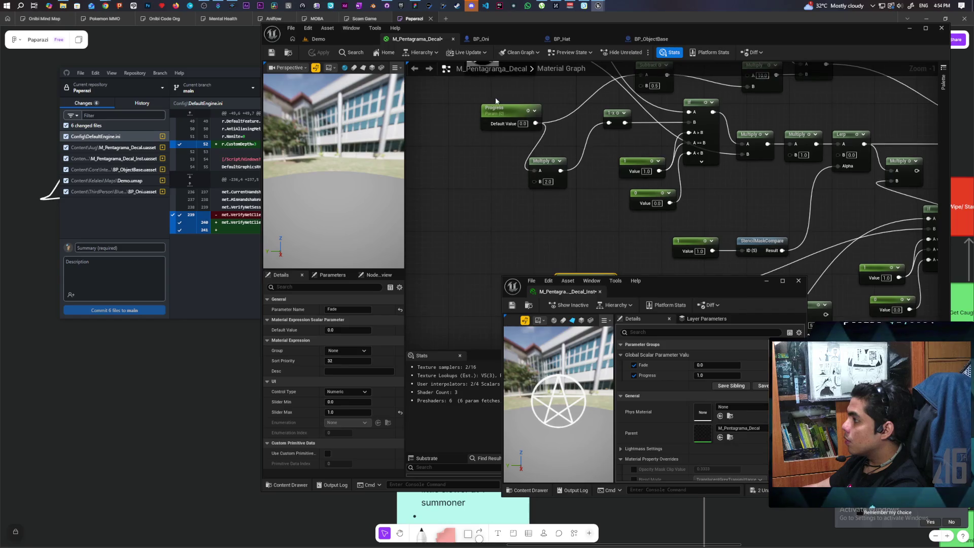
- Set the Progress parameter's Slider Max to 1 and apply the material
{"action": "left_click", "coordinate": [346, 415]}
{"action": "type", "text": "1"}
{"action": "left_click", "coordinate": [308, 413]}
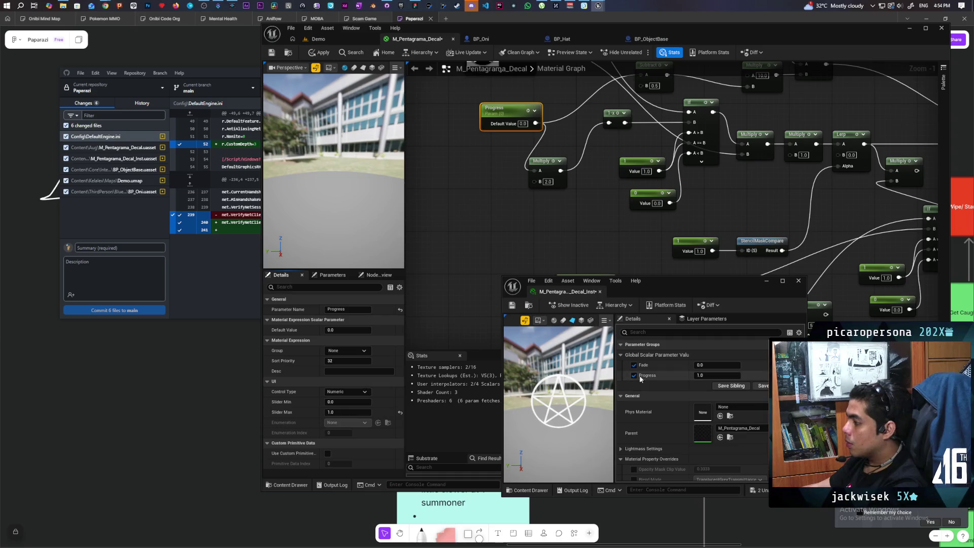
{"action": "left_click", "coordinate": [320, 52]}
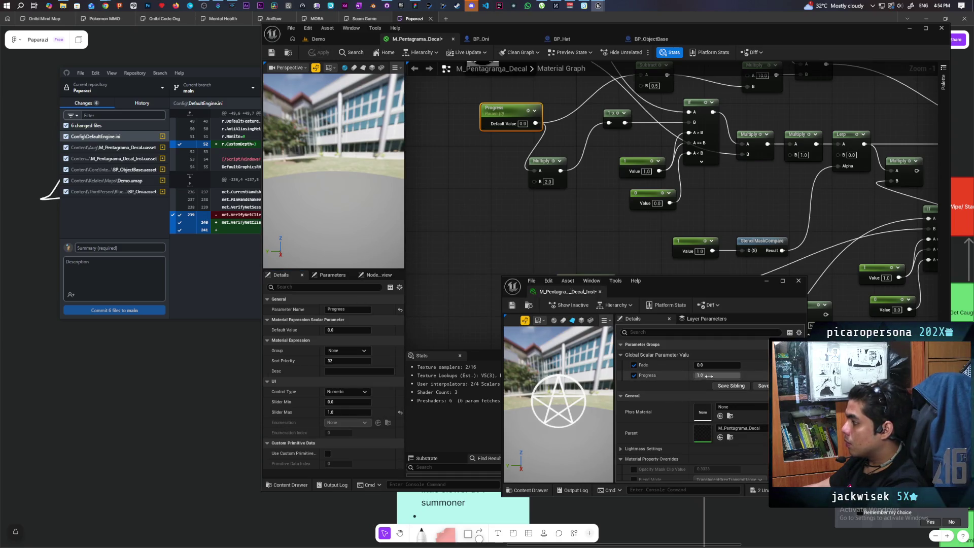
- Set the decal instance's Progress to 0
{"action": "mouse_move", "coordinate": [709, 376]}
{"action": "left_mouse_down"}
{"action": "mouse_move", "coordinate": [695, 376]}
{"action": "mouse_move", "coordinate": [724, 376]}
{"action": "mouse_move", "coordinate": [711, 365]}
{"action": "mouse_move", "coordinate": [725, 365]}
{"action": "mouse_move", "coordinate": [696, 365]}
{"action": "left_mouse_up"}
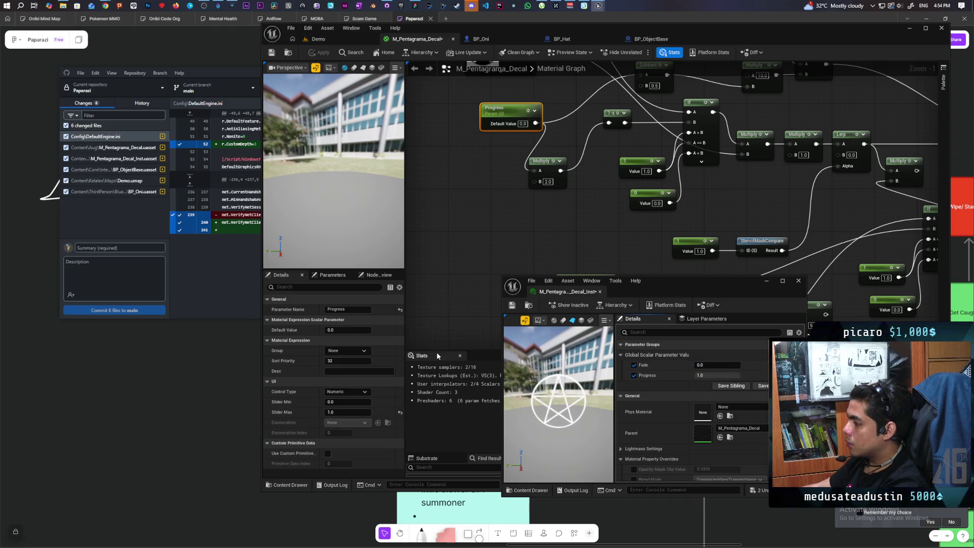
{"action": "left_click", "coordinate": [703, 376]}
{"action": "type", "text": "0"}
{"action": "key", "text": "Return"}
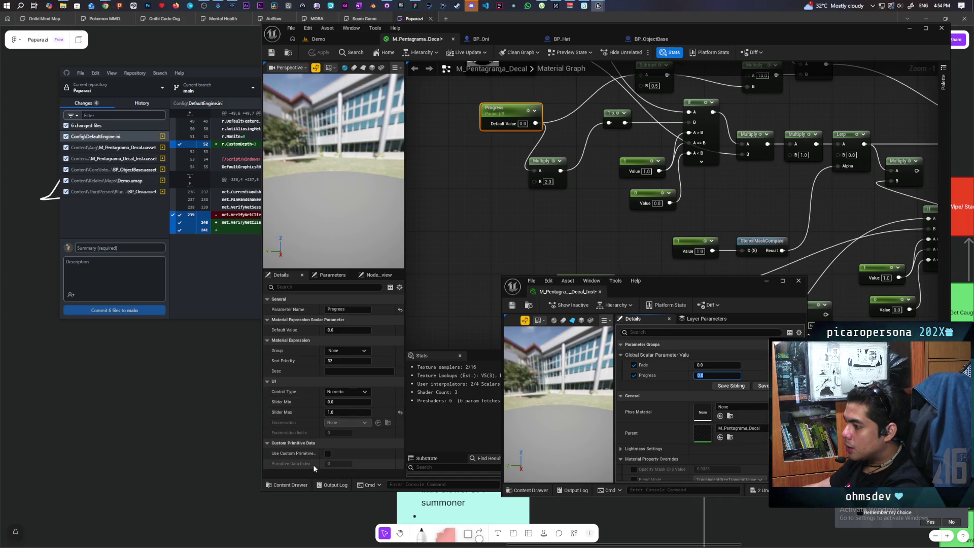
- Delete the Multiply, Subtract, Time, Sine, 1 and 0 constants, and If nodes from the Fade chain
{"action": "mouse_move", "coordinate": [601, 242]}
{"action": "left_mouse_down"}
{"action": "mouse_move", "coordinate": [517, 280]}
{"action": "mouse_move", "coordinate": [534, 261]}
{"action": "mouse_move", "coordinate": [621, 253]}
{"action": "mouse_move", "coordinate": [651, 272]}
{"action": "mouse_move", "coordinate": [541, 132]}
{"action": "mouse_move", "coordinate": [534, 152]}
{"action": "mouse_move", "coordinate": [519, 133]}
{"action": "mouse_move", "coordinate": [521, 121]}
{"action": "mouse_move", "coordinate": [602, 122]}
{"action": "left_mouse_up"}
{"action": "mouse_move", "coordinate": [592, 203]}
{"action": "left_mouse_down"}
{"action": "mouse_move", "coordinate": [603, 165]}
{"action": "mouse_move", "coordinate": [517, 211]}
{"action": "left_mouse_up"}
{"action": "left_click_drag", "start_coordinate": [542, 177], "coordinate": [589, 167]}
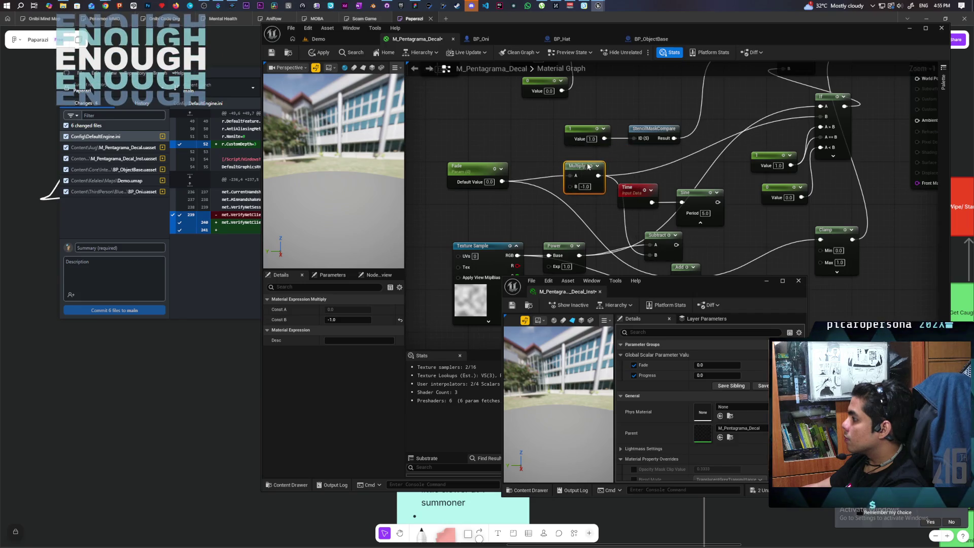
{"action": "key", "text": "Delete"}
{"action": "mouse_move", "coordinate": [676, 242]}
{"action": "left_mouse_down"}
{"action": "mouse_move", "coordinate": [638, 183]}
{"action": "mouse_move", "coordinate": [620, 211]}
{"action": "left_mouse_up"}
{"action": "left_click", "coordinate": [638, 183]}
{"action": "key", "text": "Delete"}
{"action": "mouse_move", "coordinate": [555, 147]}
{"action": "left_mouse_down"}
{"action": "mouse_move", "coordinate": [651, 188]}
{"action": "mouse_move", "coordinate": [610, 224]}
{"action": "left_mouse_up"}
{"action": "key", "text": "Delete"}
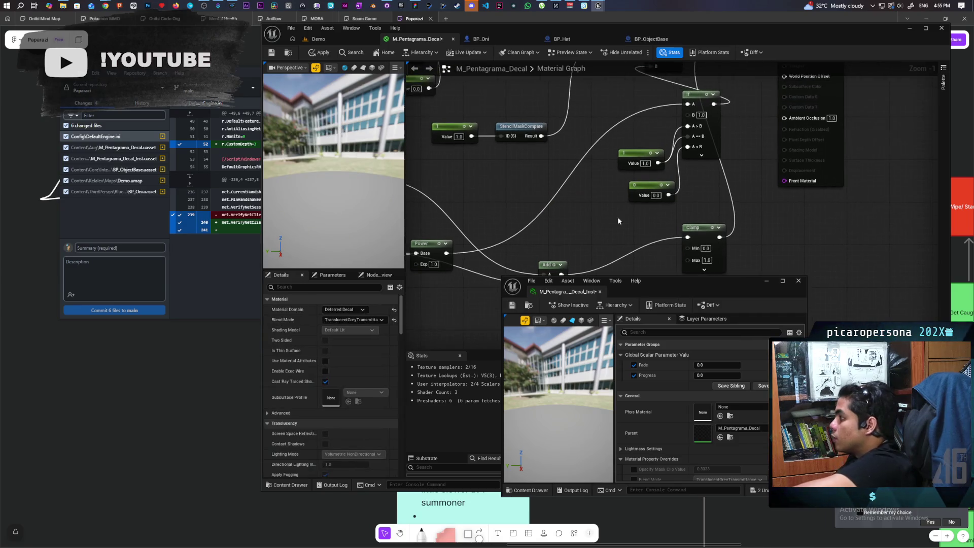
{"action": "key", "text": "Delete"}
{"action": "mouse_move", "coordinate": [618, 163]}
{"action": "left_mouse_down"}
{"action": "mouse_move", "coordinate": [677, 202]}
{"action": "mouse_move", "coordinate": [588, 231]}
{"action": "left_mouse_up"}
{"action": "left_click", "coordinate": [671, 193]}
{"action": "mouse_move", "coordinate": [672, 193]}
{"action": "left_mouse_down"}
{"action": "mouse_move", "coordinate": [626, 217]}
{"action": "mouse_move", "coordinate": [611, 208]}
{"action": "mouse_move", "coordinate": [641, 136]}
{"action": "left_mouse_up"}
{"action": "key", "text": "Delete"}
- Delete the Power node and rearrange the Clamp, Add, Fade, Texture Sample and 1.0 constant nodes
{"action": "scroll", "coordinate": [641, 136], "scroll_direction": "down", "scroll_amount": 2}
{"action": "left_click_drag", "start_coordinate": [584, 149], "coordinate": [685, 137]}
{"action": "left_click_drag", "start_coordinate": [784, 193], "coordinate": [760, 107]}
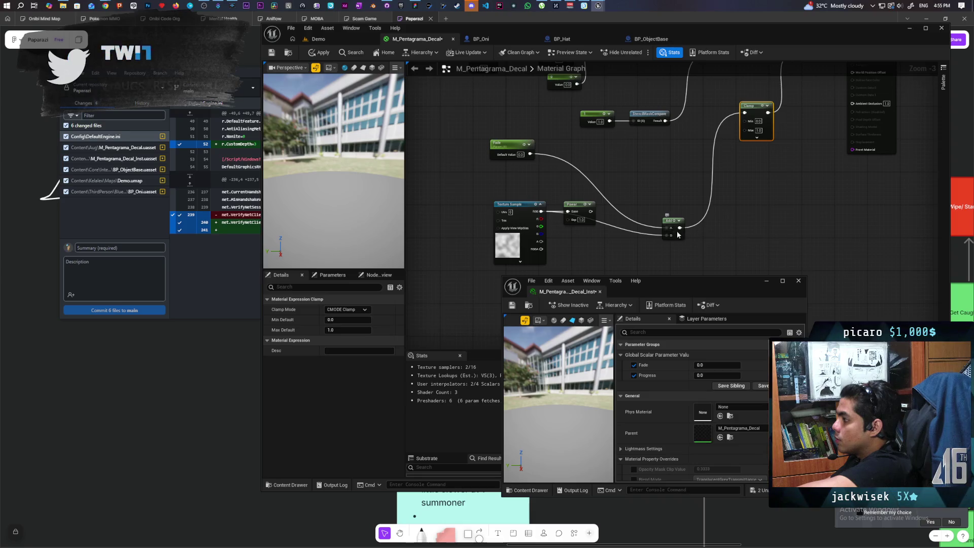
{"action": "left_click_drag", "start_coordinate": [676, 236], "coordinate": [676, 190]}
{"action": "left_click", "coordinate": [578, 208]}
{"action": "key", "text": "Delete"}
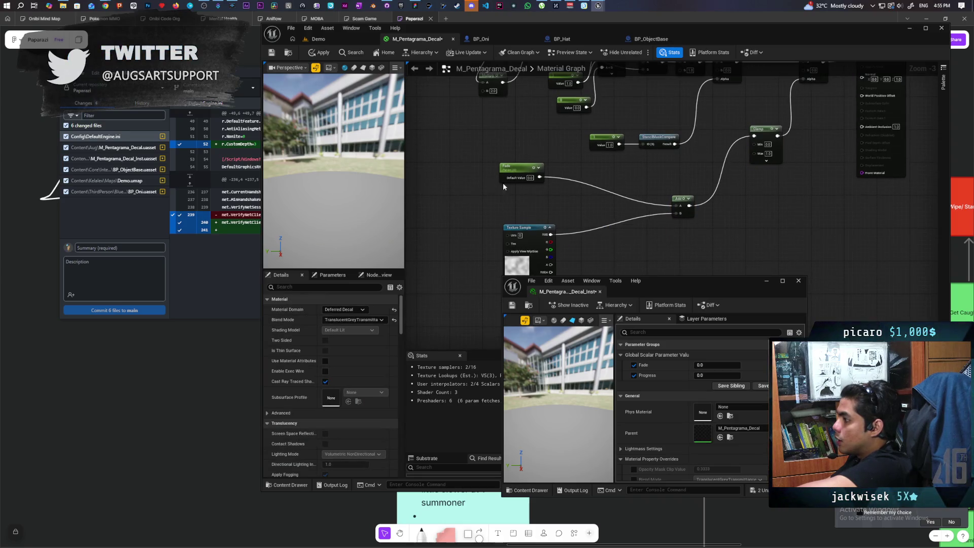
{"action": "left_click_drag", "start_coordinate": [537, 237], "coordinate": [638, 236]}
{"action": "left_click_drag", "start_coordinate": [779, 130], "coordinate": [694, 226]}
{"action": "scroll", "coordinate": [694, 226], "scroll_direction": "up", "scroll_amount": 1}
{"action": "left_click_drag", "start_coordinate": [659, 167], "coordinate": [601, 163]}
{"action": "scroll", "coordinate": [610, 212], "scroll_direction": "up", "scroll_amount": 2}
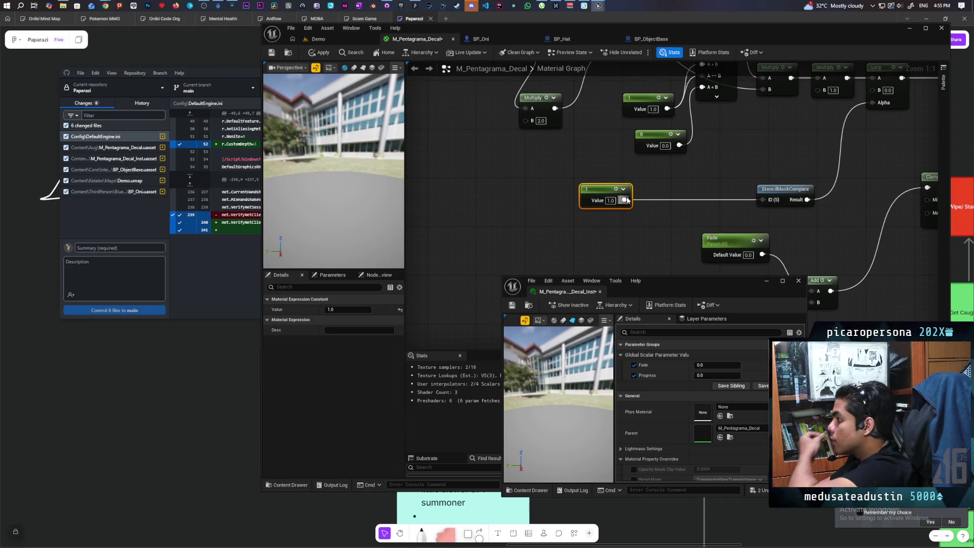
- Add a RemapValueRange node wired from the constant
{"action": "left_click_drag", "start_coordinate": [625, 200], "coordinate": [651, 233]}
{"action": "type", "text": "remap"}
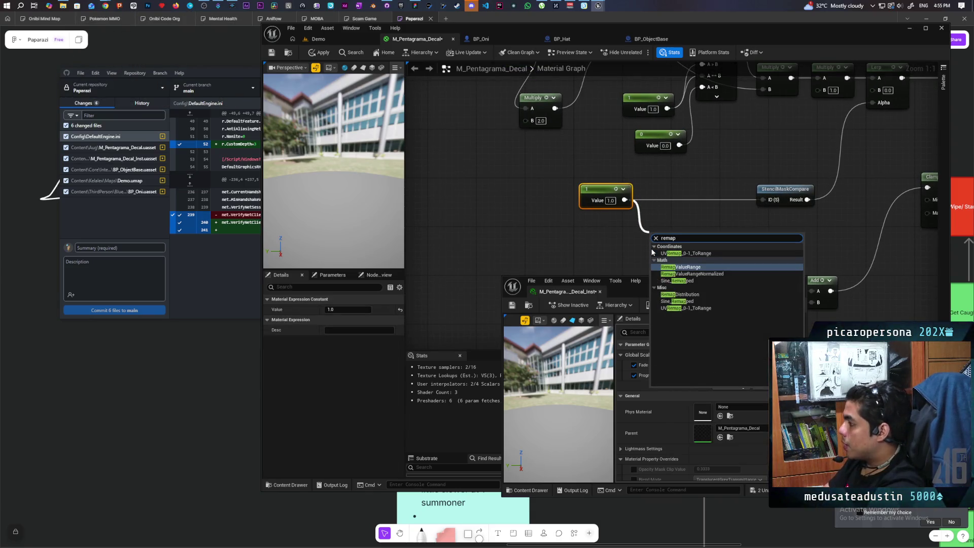
{"action": "key", "text": "Return"}
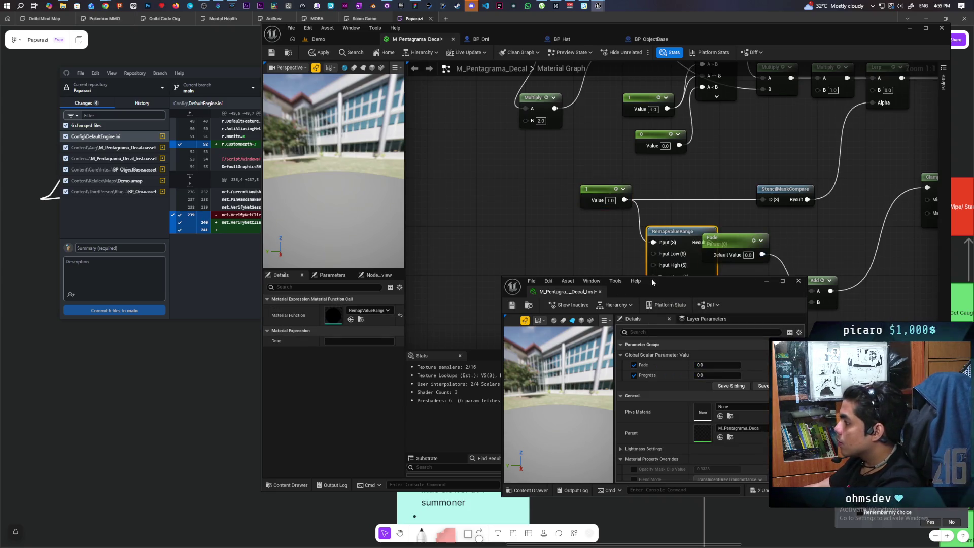
{"action": "left_click_drag", "start_coordinate": [651, 279], "coordinate": [653, 345]}
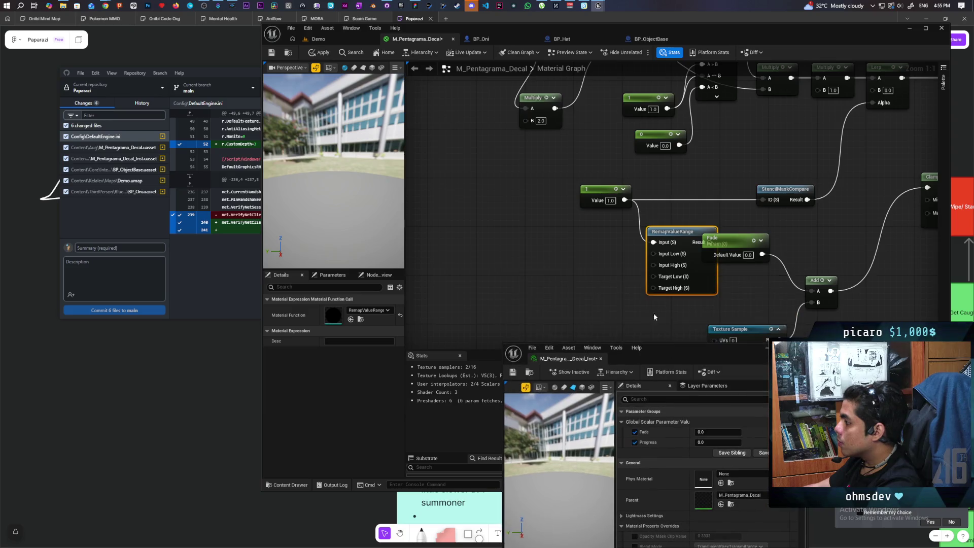
- Add four constants beside RemapValueRange with values 0, 1, -0.5 and 0.8
{"action": "left_click", "coordinate": [596, 223]}
{"action": "left_click", "coordinate": [609, 258]}
{"action": "mouse_move", "coordinate": [609, 258]}
{"action": "left_mouse_down"}
{"action": "mouse_move", "coordinate": [580, 254]}
{"action": "mouse_move", "coordinate": [588, 253]}
{"action": "left_mouse_up"}
{"action": "key", "text": "ctrl+d"}
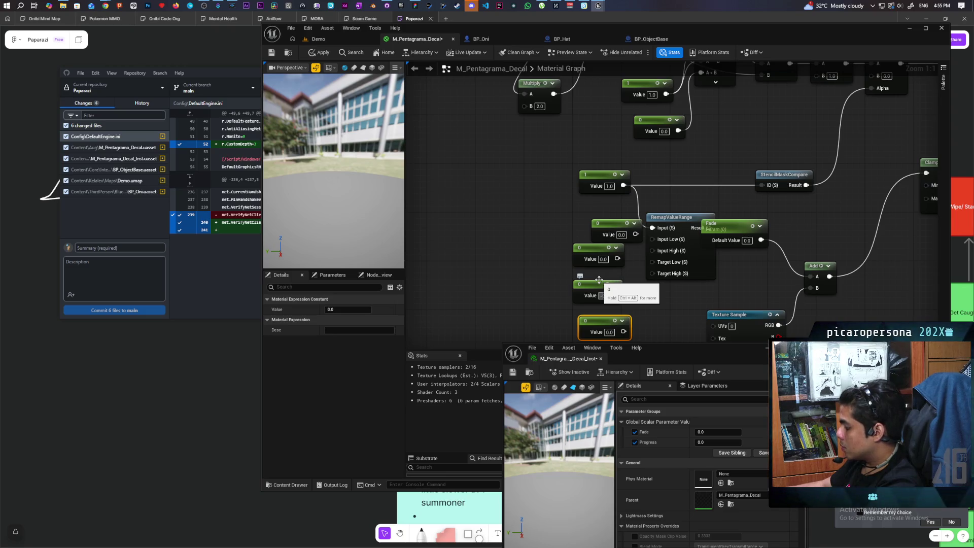
{"action": "key", "text": "Tab"}
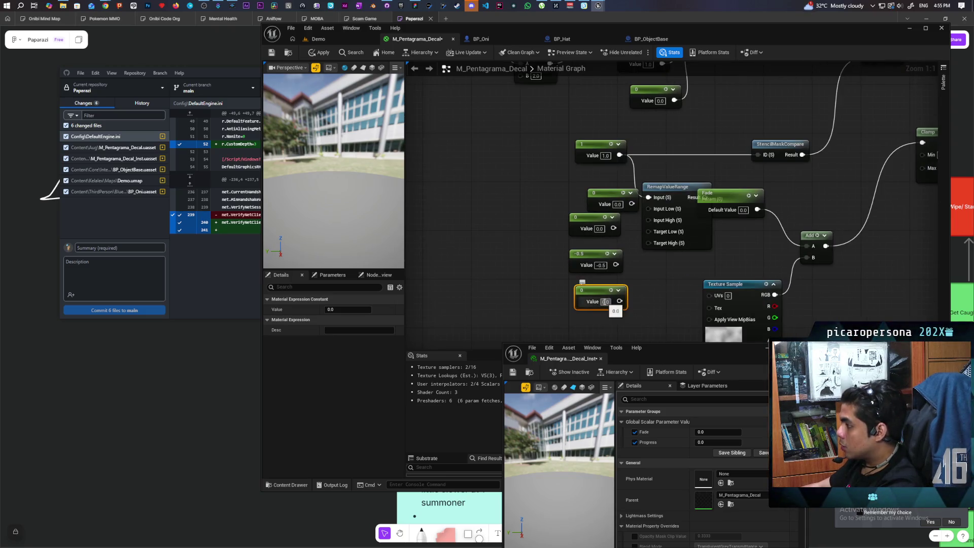
{"action": "type", "text": "0.8"}
{"action": "key", "text": "Return"}
{"action": "key", "text": "Tab"}
{"action": "key", "text": "Tab"}
{"action": "type", "text": "1"}
{"action": "left_click", "coordinate": [622, 223]}
- Wire 0 and 1 into Input Low/High and -0.5 and 0.8 into Target Low/High, then left-align the constants
{"action": "mouse_move", "coordinate": [630, 216]}
{"action": "left_mouse_down"}
{"action": "mouse_move", "coordinate": [647, 220]}
{"action": "mouse_move", "coordinate": [647, 232]}
{"action": "left_mouse_up"}
{"action": "left_click_drag", "start_coordinate": [614, 279], "coordinate": [655, 242]}
{"action": "left_click_drag", "start_coordinate": [622, 314], "coordinate": [648, 255]}
{"action": "left_click_drag", "start_coordinate": [588, 301], "coordinate": [600, 276]}
{"action": "mouse_move", "coordinate": [604, 205]}
{"action": "left_mouse_down"}
{"action": "mouse_move", "coordinate": [584, 210]}
{"action": "mouse_move", "coordinate": [580, 300]}
{"action": "left_mouse_up"}
{"action": "key", "text": "shift+a"}
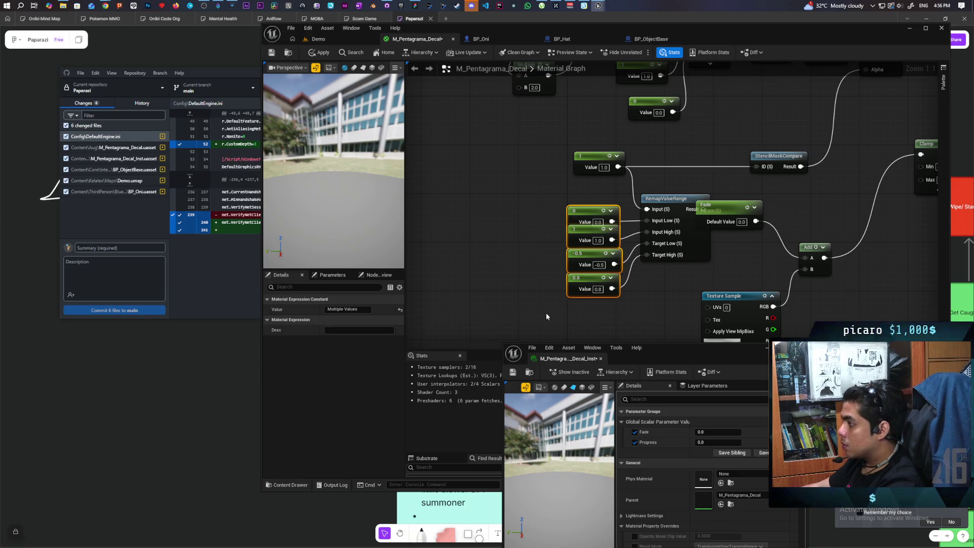
{"action": "left_click", "coordinate": [543, 319]}
{"action": "scroll", "coordinate": [574, 275], "scroll_direction": "down", "scroll_amount": 2}
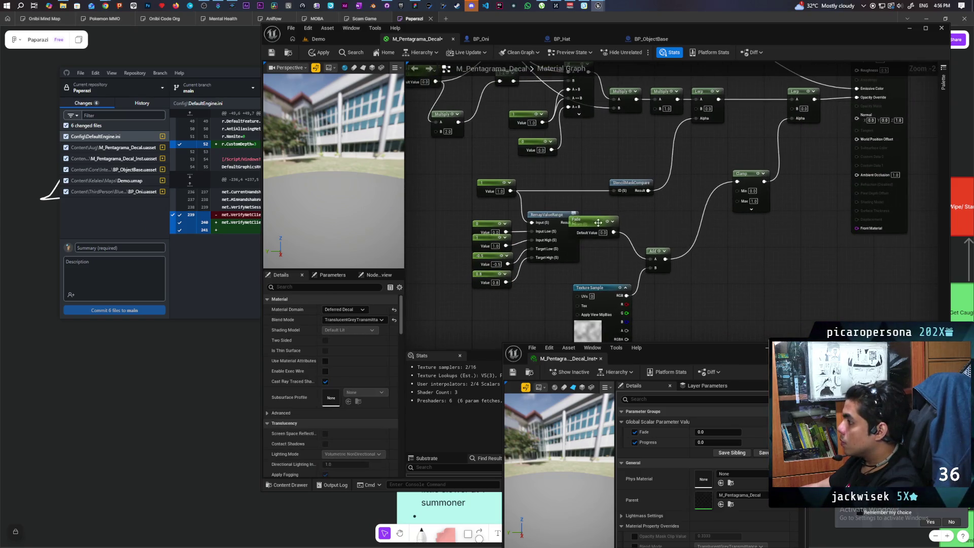
- Rearrange the Fade and RemapValueRange nodes to make room for wiring
{"action": "left_click_drag", "start_coordinate": [598, 223], "coordinate": [637, 224]}
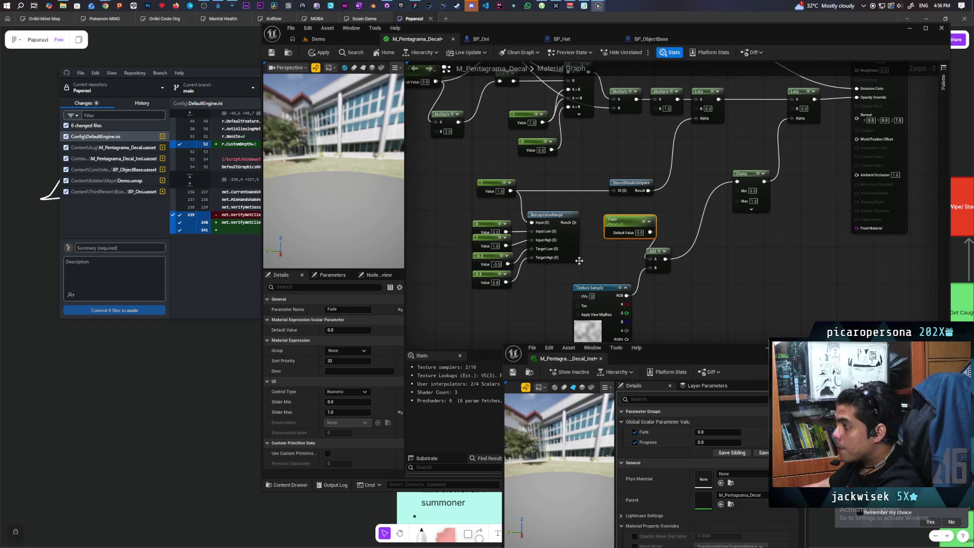
{"action": "left_click_drag", "start_coordinate": [614, 248], "coordinate": [650, 223]}
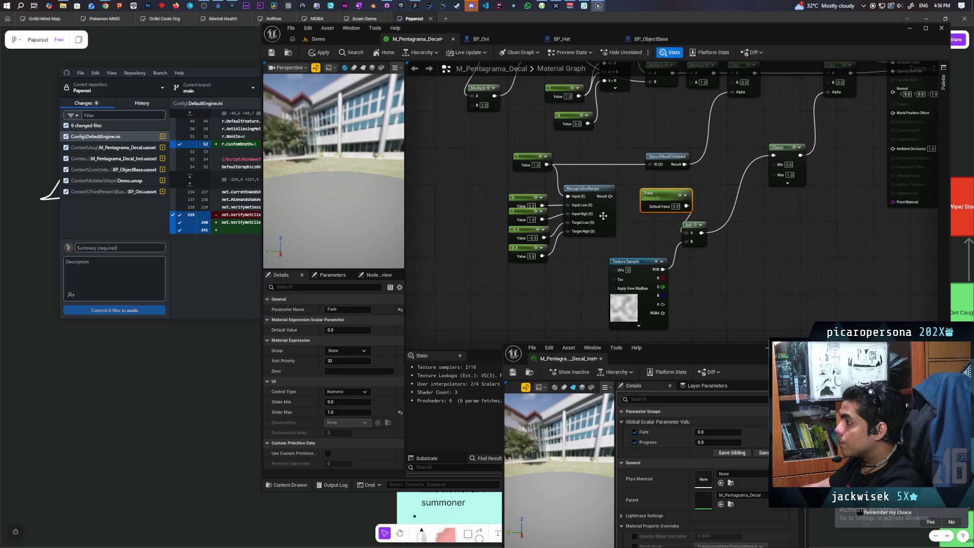
{"action": "double_click", "coordinate": [556, 182]}
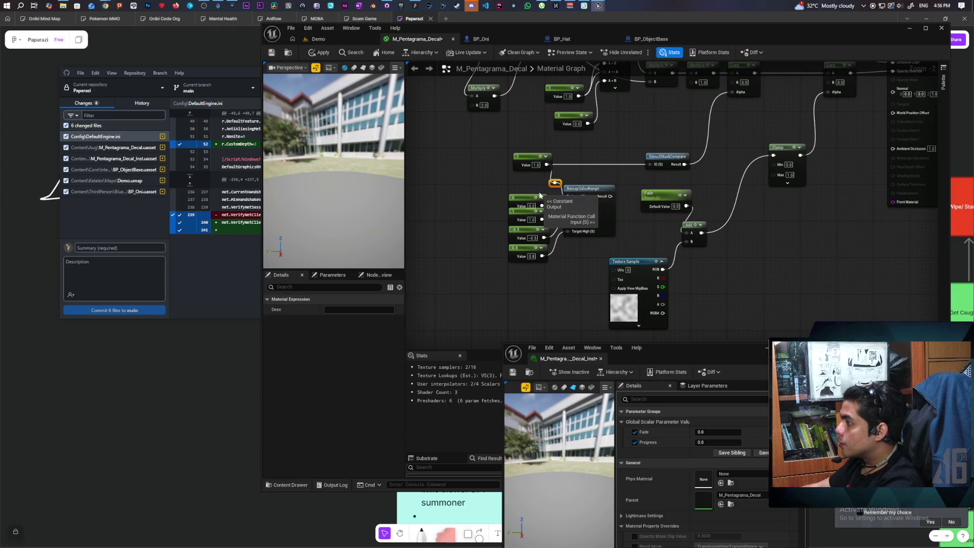
{"action": "key", "text": "ctrl+z"}
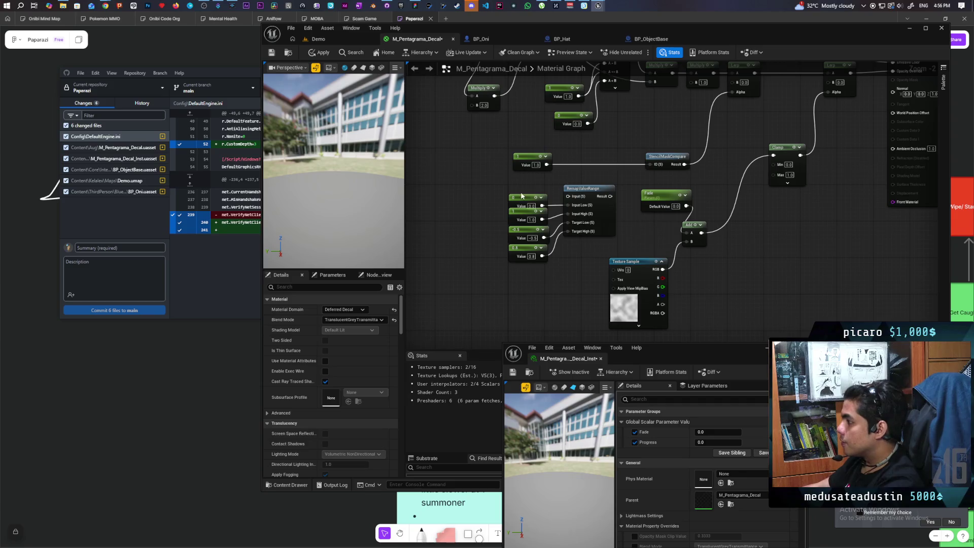
{"action": "left_click", "coordinate": [588, 224], "text": "shift"}
{"action": "left_click_drag", "start_coordinate": [600, 215], "coordinate": [596, 229]}
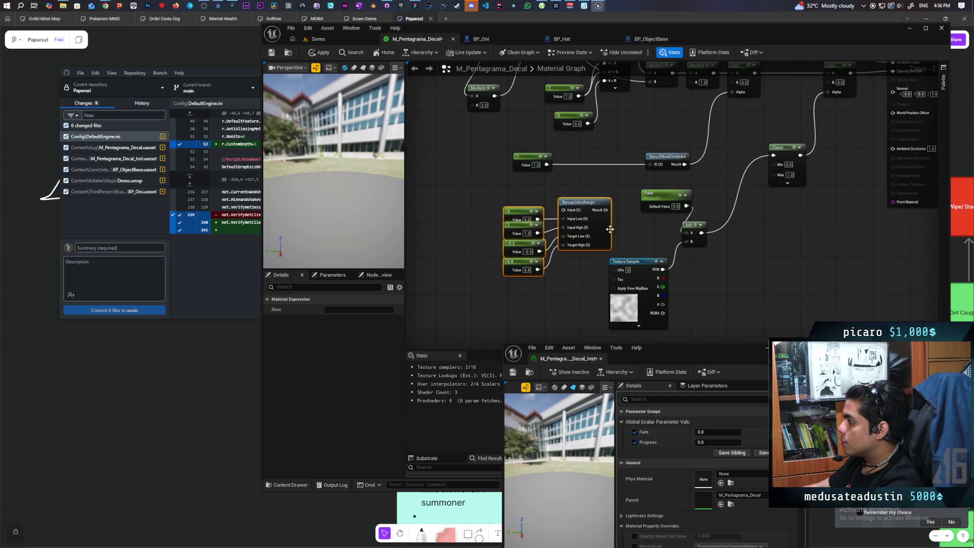
- Route Fade through RemapValueRange into Add A, then raise Progress to 1.0 on the Demo level
{"action": "left_click_drag", "start_coordinate": [675, 194], "coordinate": [534, 198]}
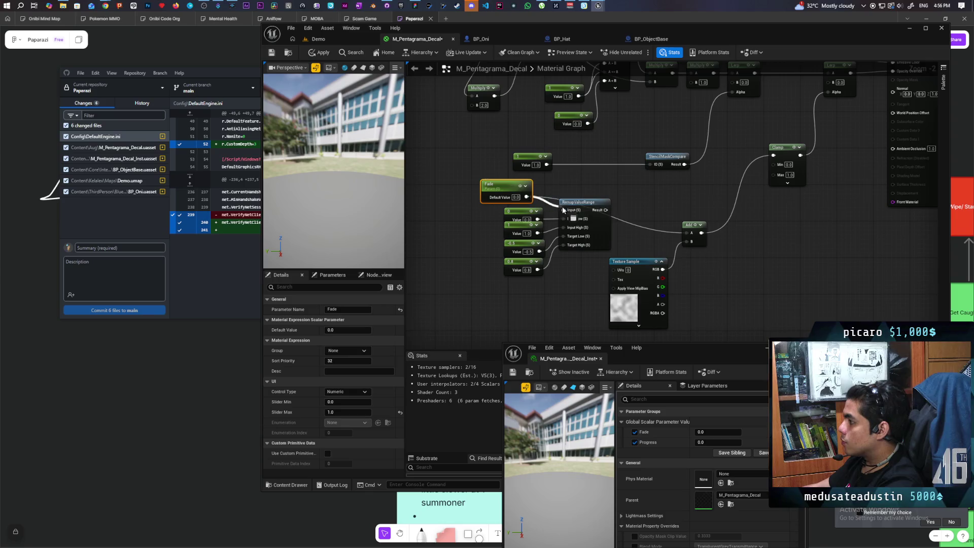
{"action": "left_click_drag", "start_coordinate": [606, 210], "coordinate": [687, 233]}
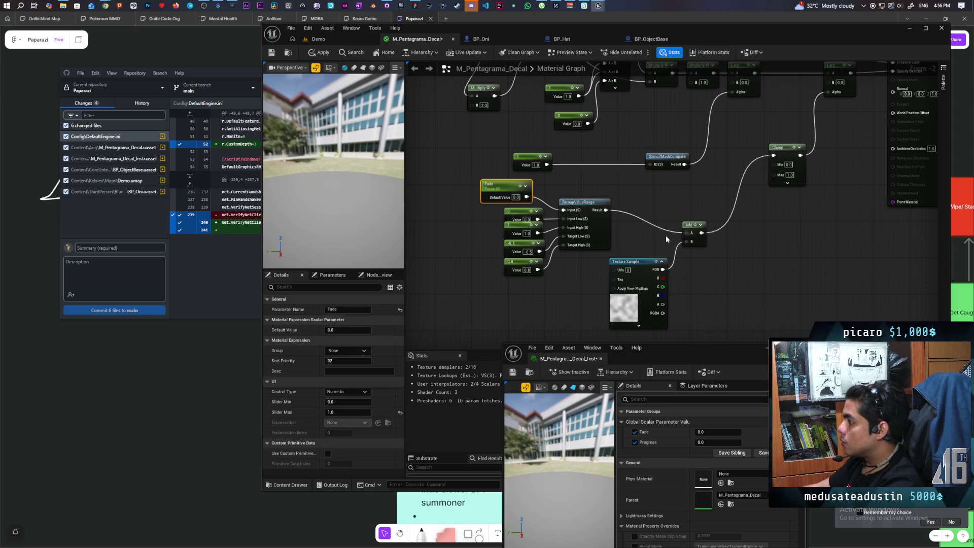
{"action": "left_click", "coordinate": [327, 38]}
{"action": "left_click_drag", "start_coordinate": [698, 442], "coordinate": [742, 442]}
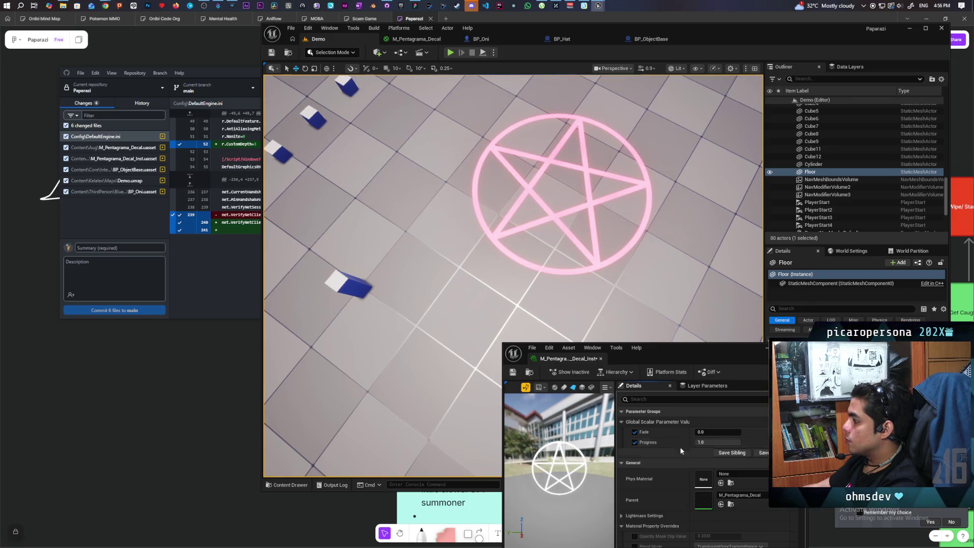